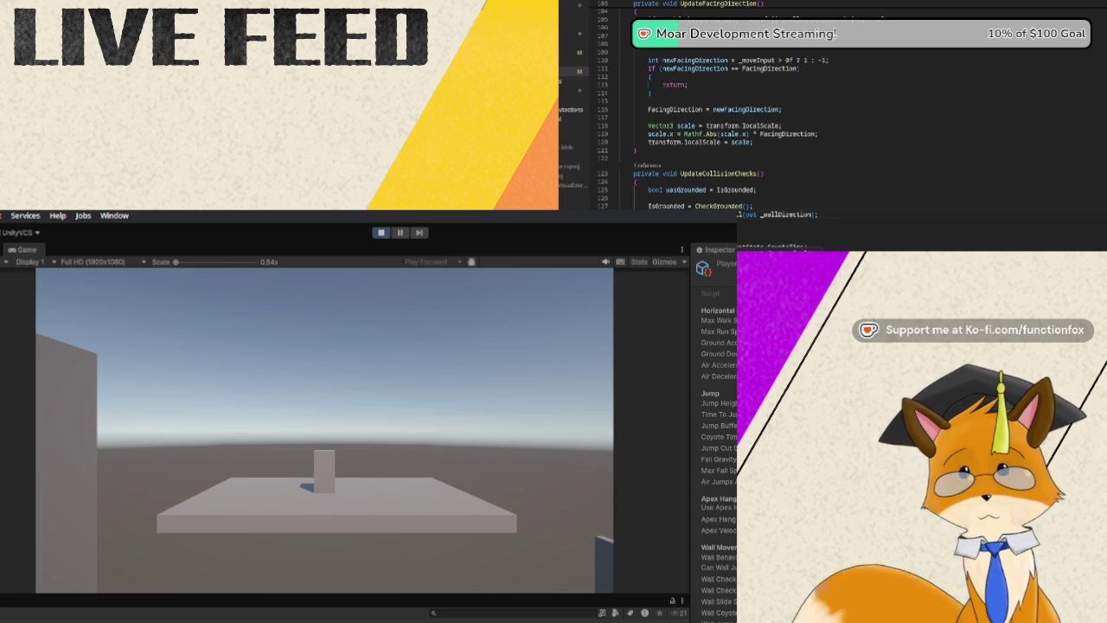
Accept the suggested coyote-time assignment and move to the end of the IsGrounded line.
{"action": "key", "text": "Tab"}
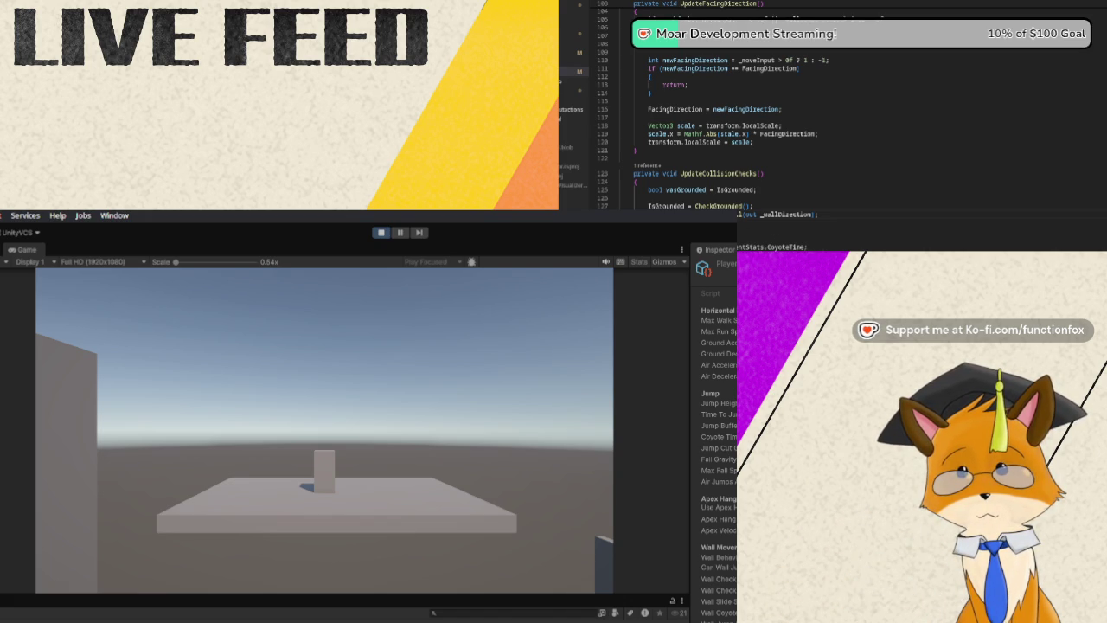
{"action": "key", "text": "Up"}
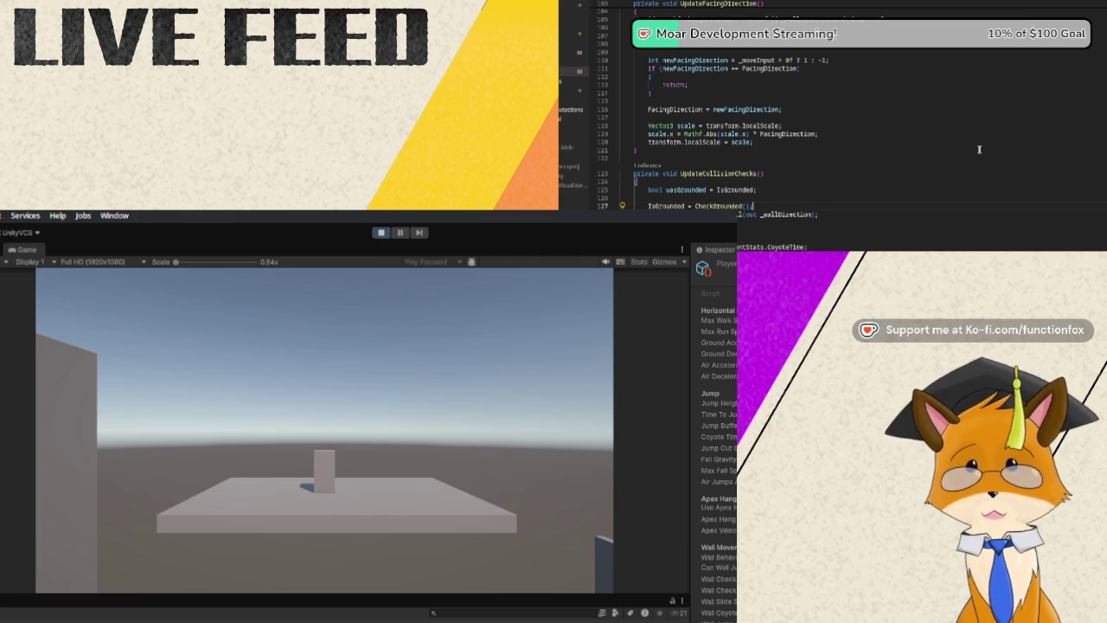
Add a line below IsGrounded checking linearVelocity.y > 0.1f, then stop the running playtest.
{"action": "key", "text": "Return"}
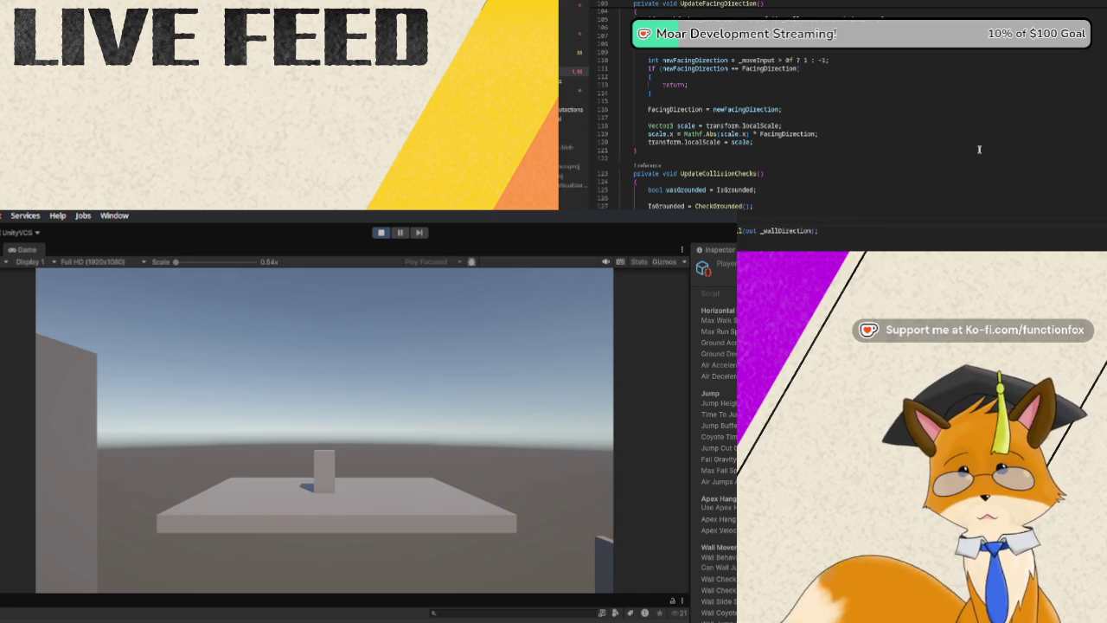
{"action": "type", "text": "lin"}
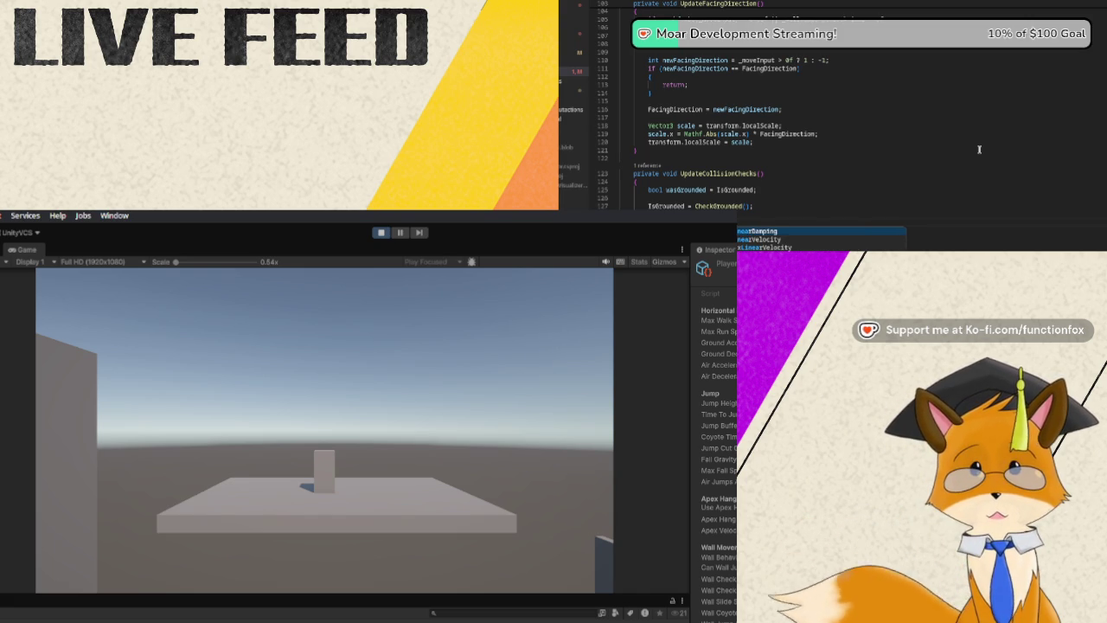
{"action": "type", "text": "v"}
{"action": "key", "text": "Tab"}
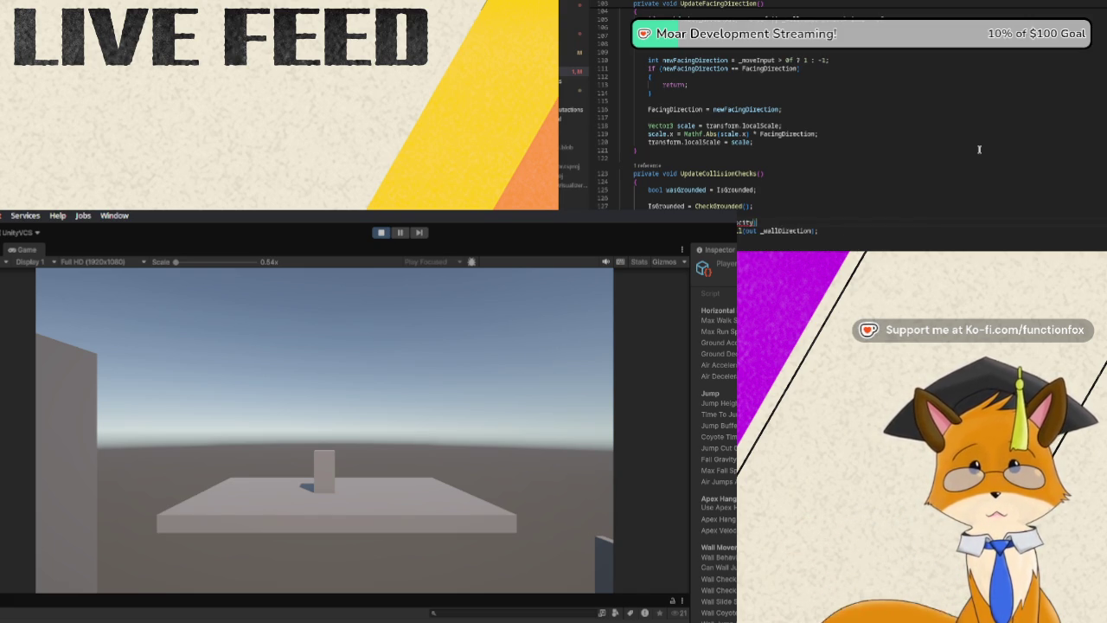
{"action": "type", "text": ".y"}
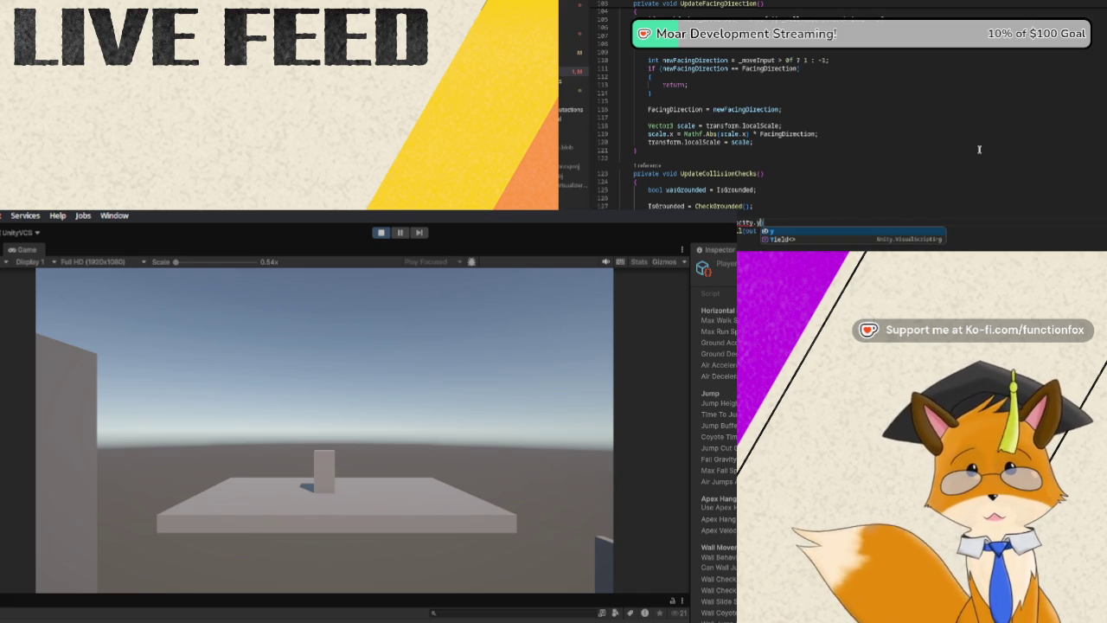
{"action": "type", "text": " +"}
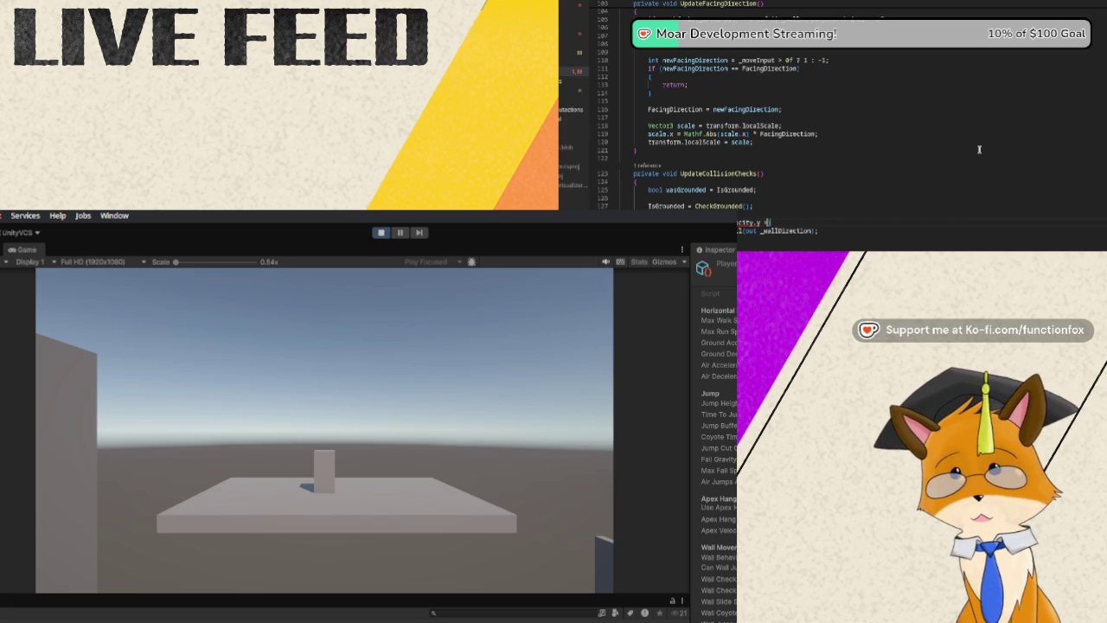
{"action": "type", "text": ".5f"}
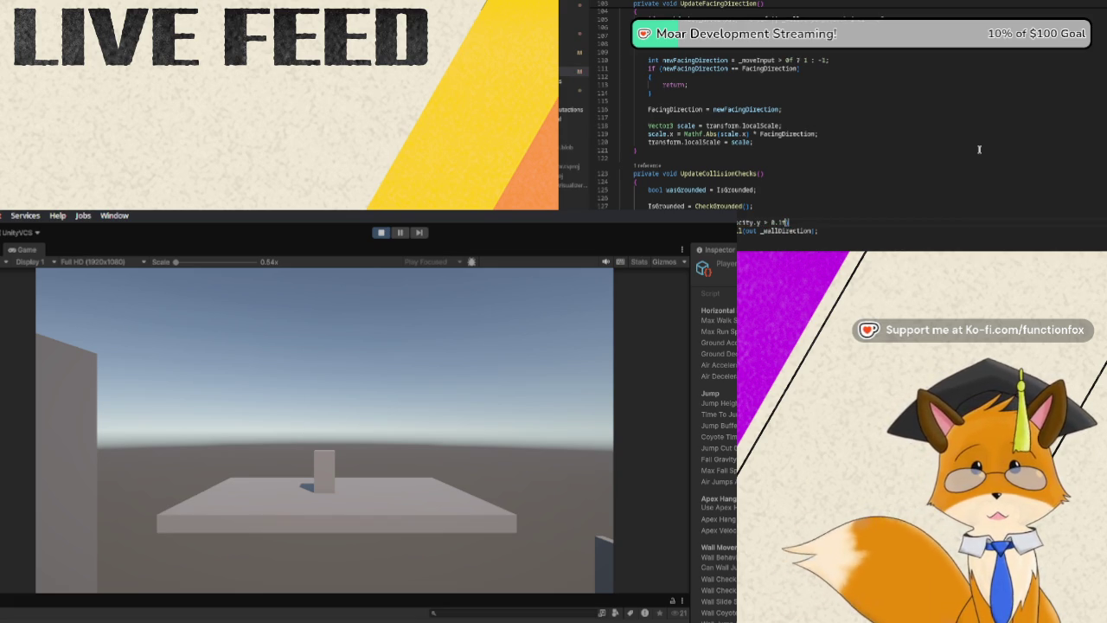
{"action": "type", "text": ")"}
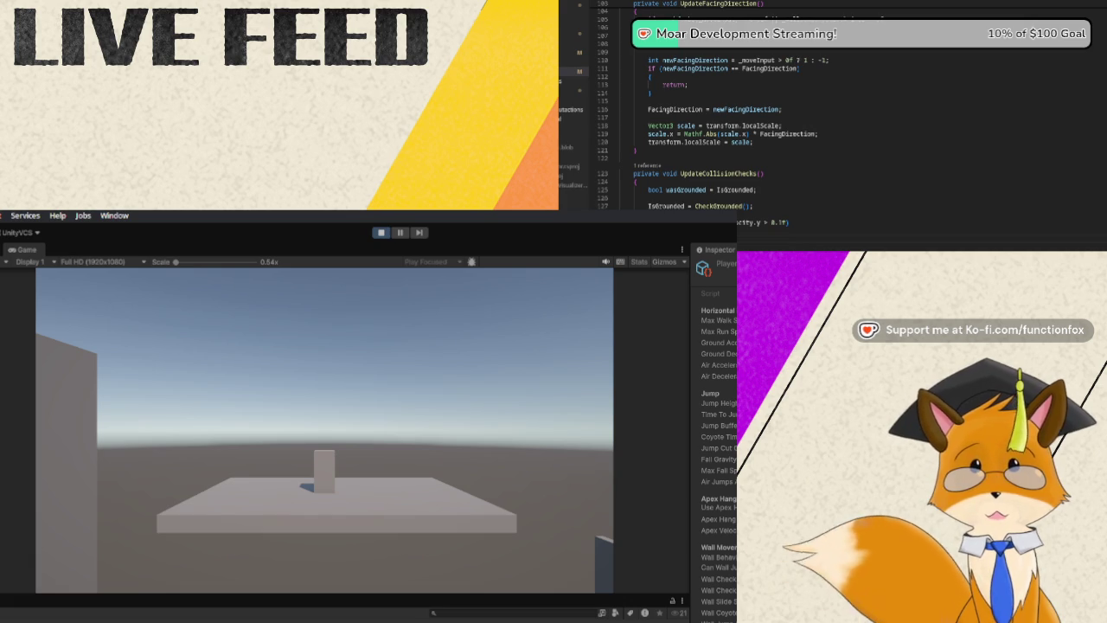
{"action": "left_click", "coordinate": [381, 233]}
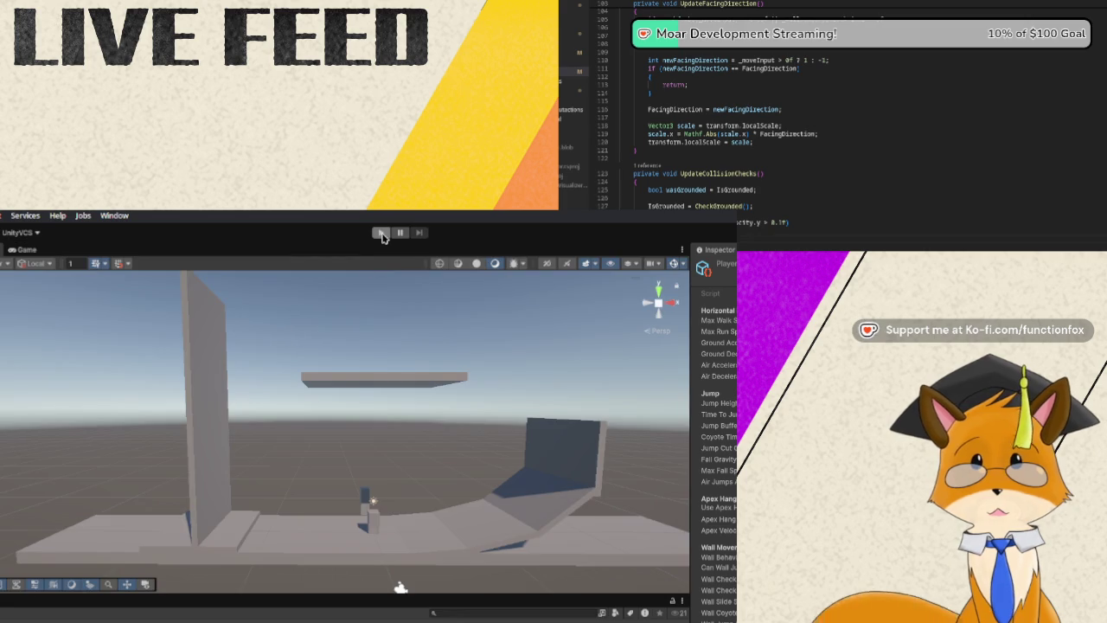
Start Play mode, jump the player off the pillar, then run between the pillar and right-hand wall.
{"action": "left_click", "coordinate": [381, 234]}
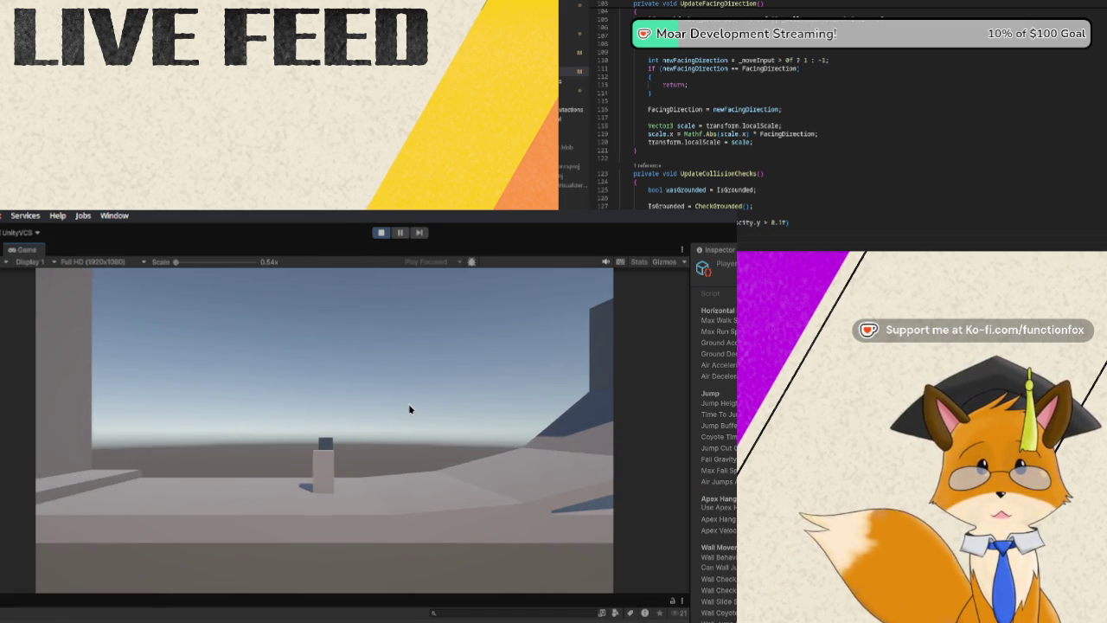
{"action": "key", "text": "d"}
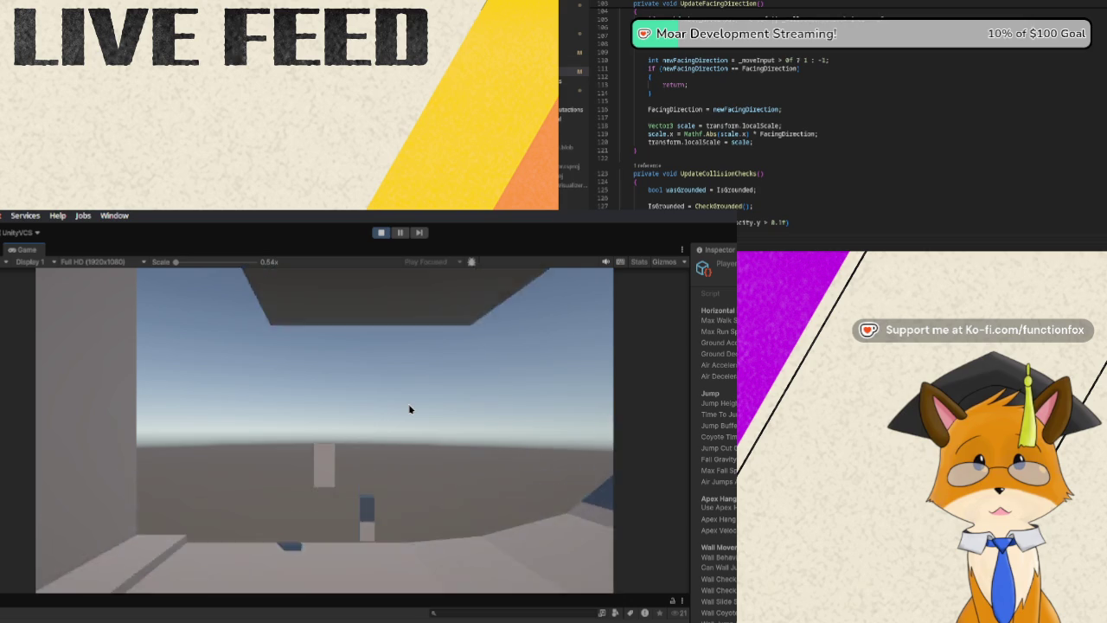
{"action": "key", "text": "space"}
{"action": "key", "text": "space"}
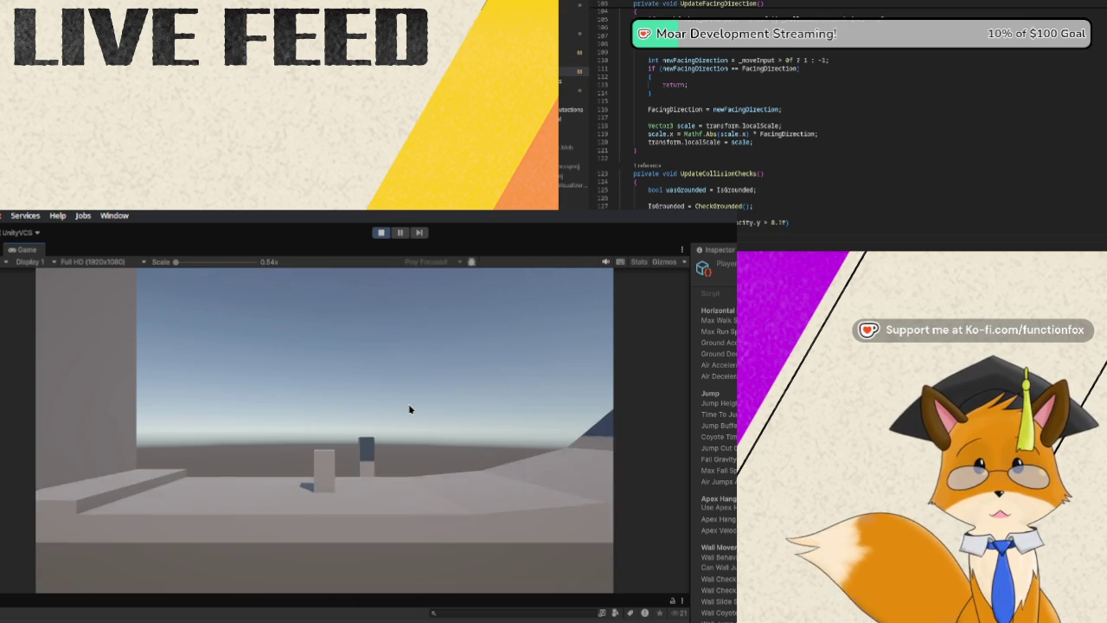
{"action": "key", "text": "space"}
{"action": "key", "text": "space"}
{"action": "key", "text": "space"}
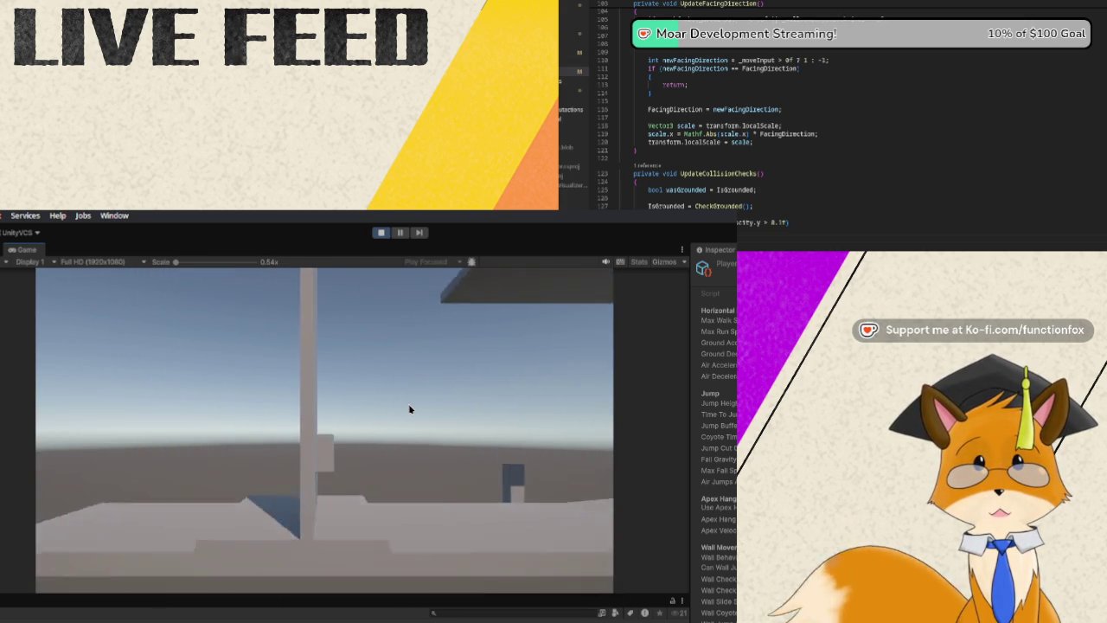
{"action": "key", "text": "space"}
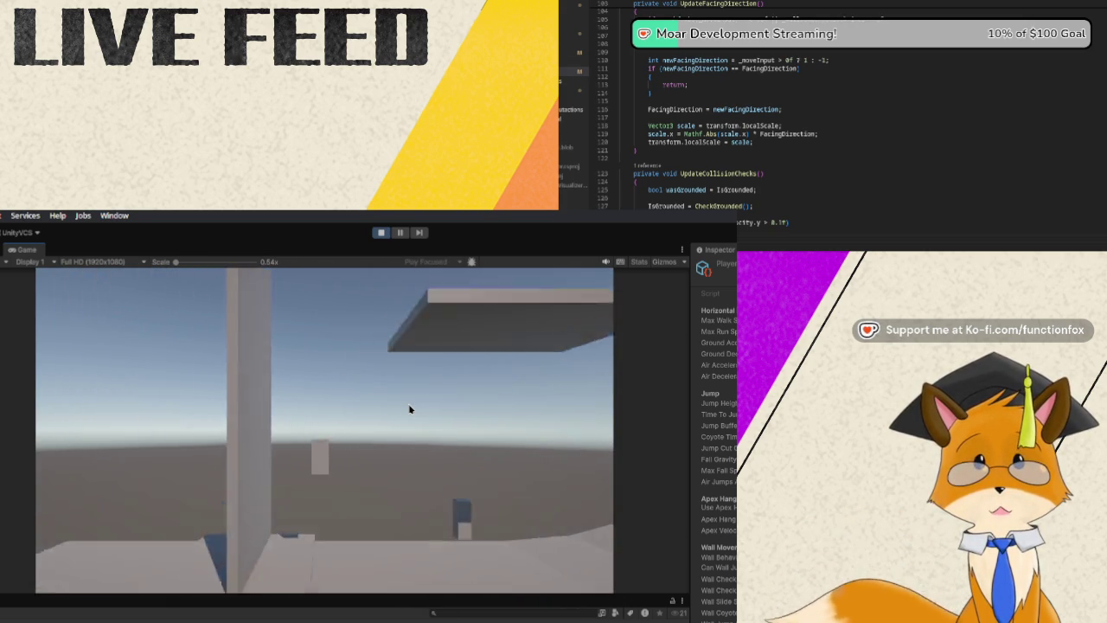
{"action": "key", "text": "d"}
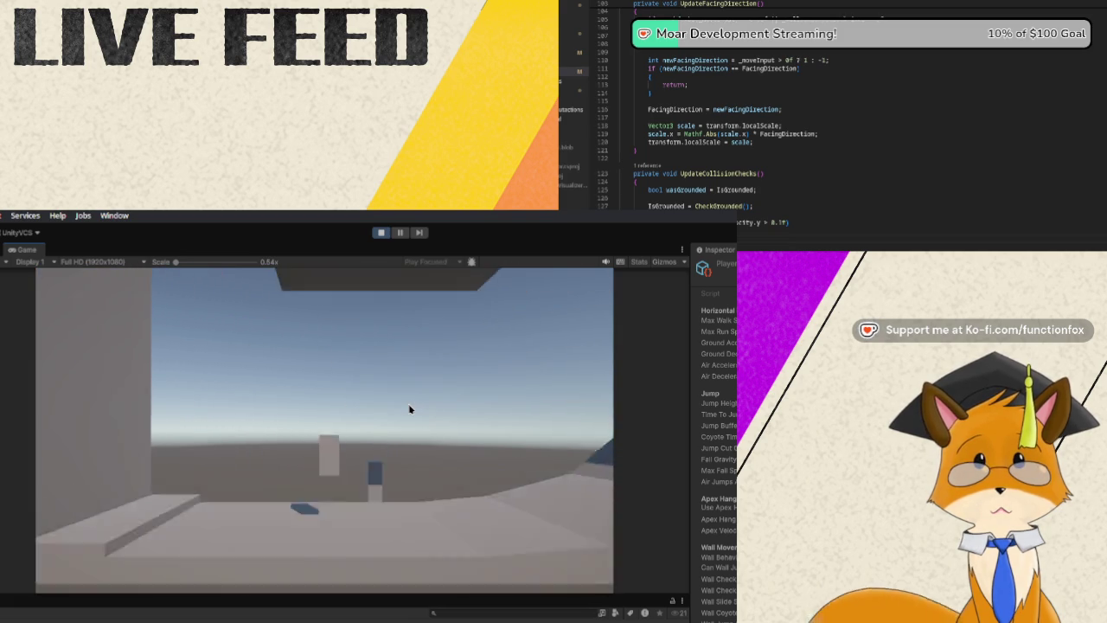
{"action": "key", "text": "d"}
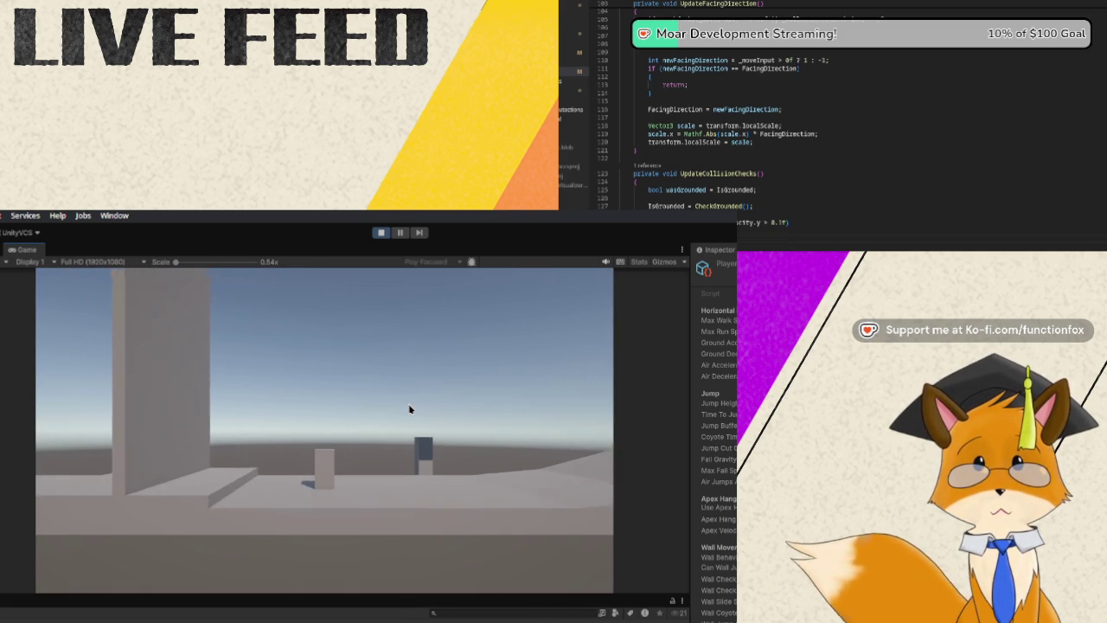
{"action": "key", "text": "a"}
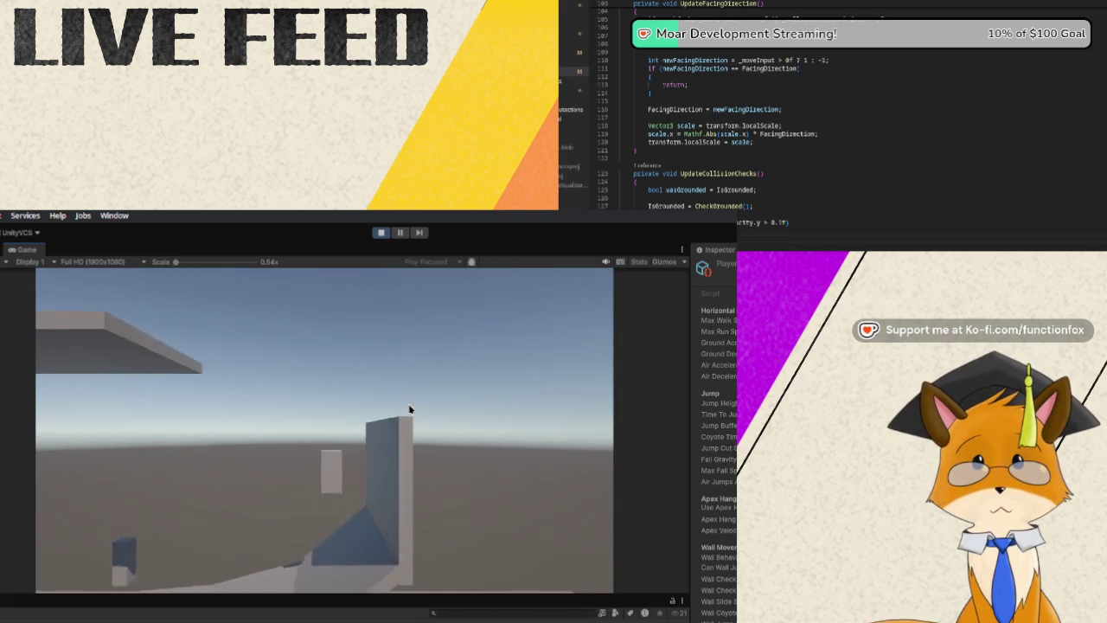
{"action": "key", "text": "d"}
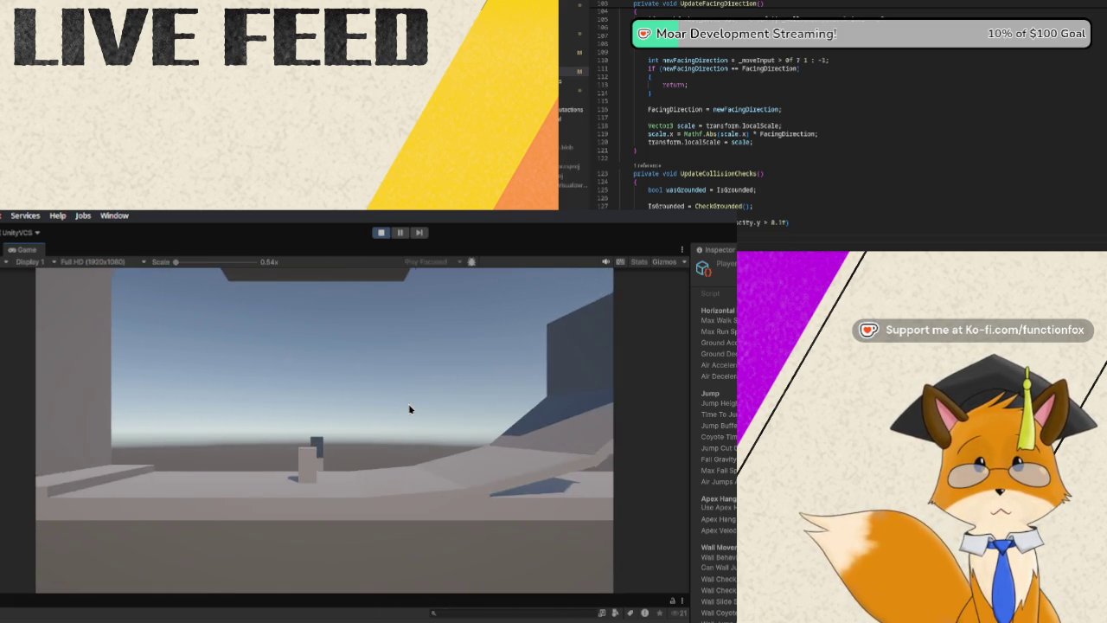
{"action": "key", "text": "a"}
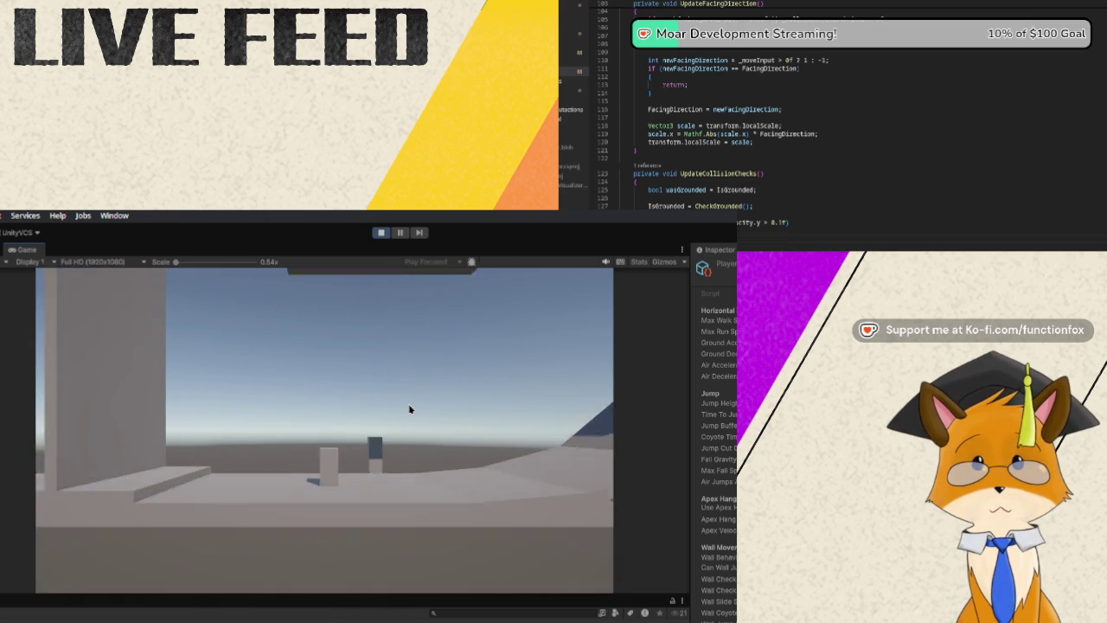
Jump near the pillar, move under the overhead ledge, and turn the camera to look around.
{"action": "key", "text": "d"}
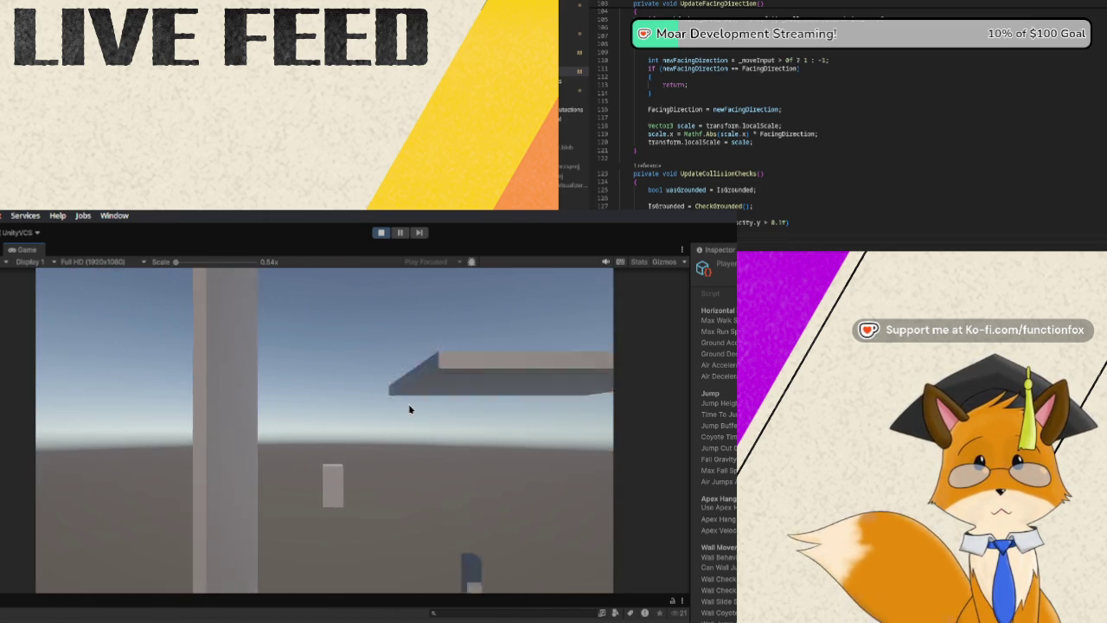
{"action": "key", "text": "a"}
{"action": "key", "text": "space"}
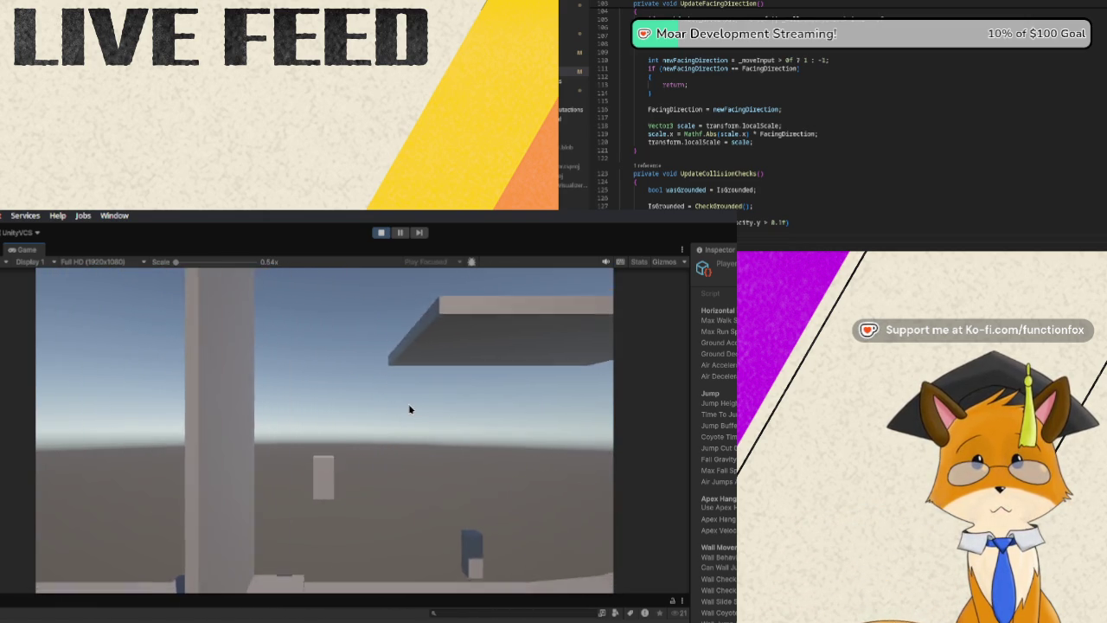
{"action": "key", "text": "d"}
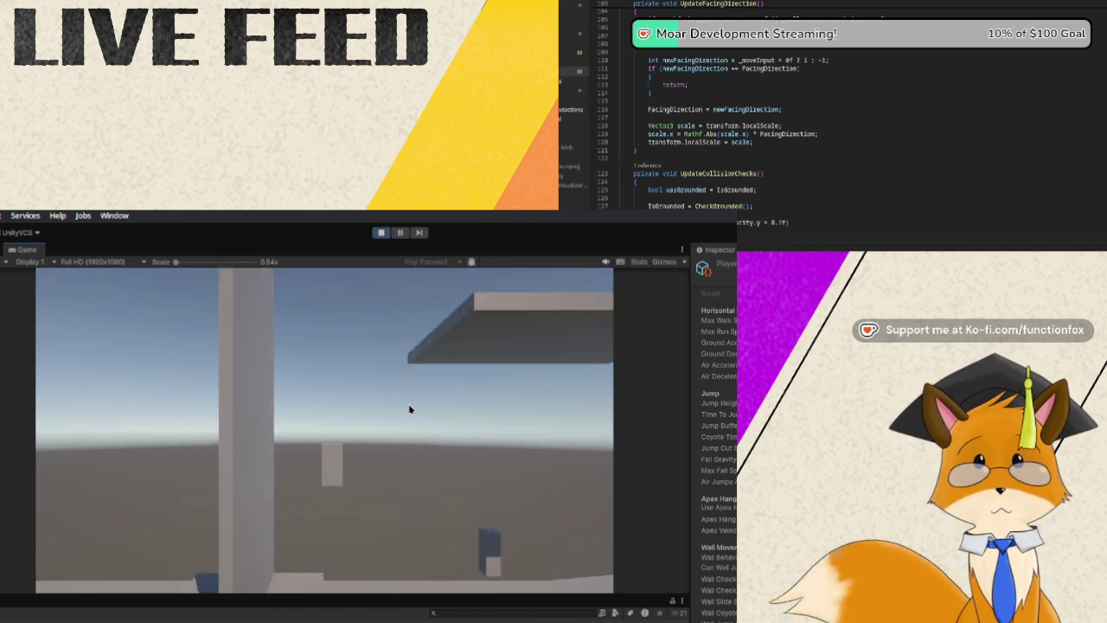
{"action": "key", "text": "a"}
{"action": "key", "text": "d"}
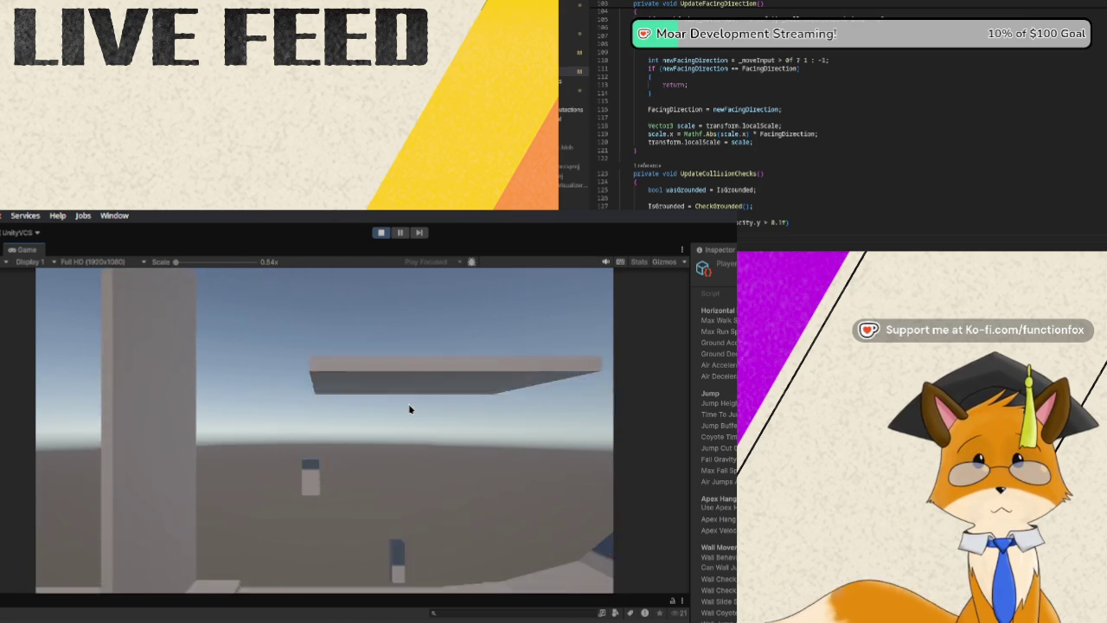
{"action": "key", "text": "a"}
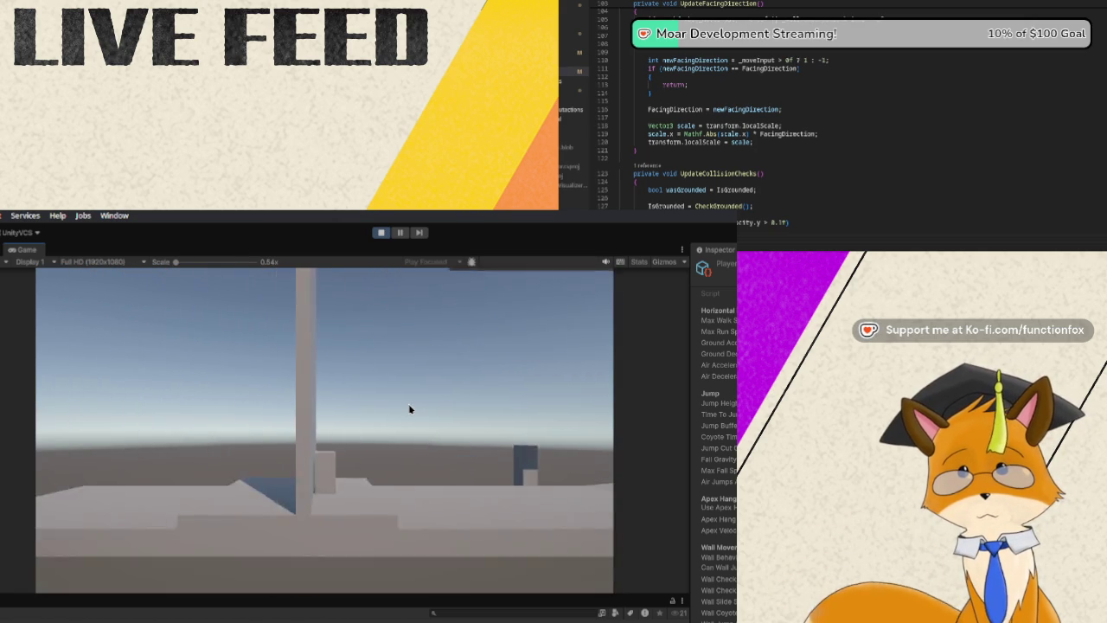
{"action": "key", "text": "d"}
{"action": "key", "text": "a"}
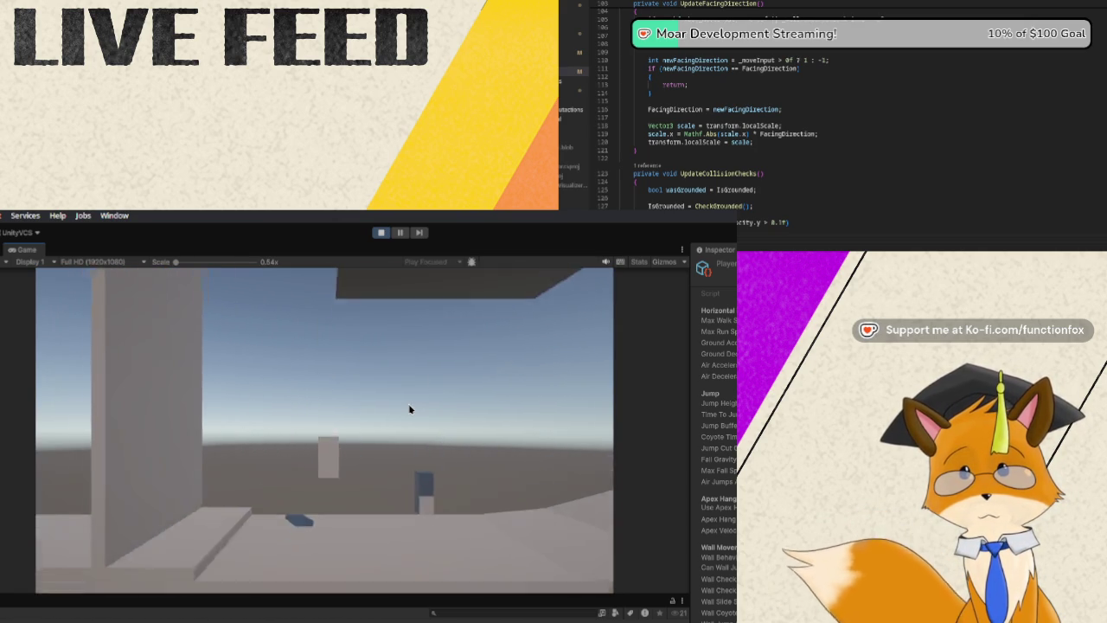
{"action": "key", "text": "space"}
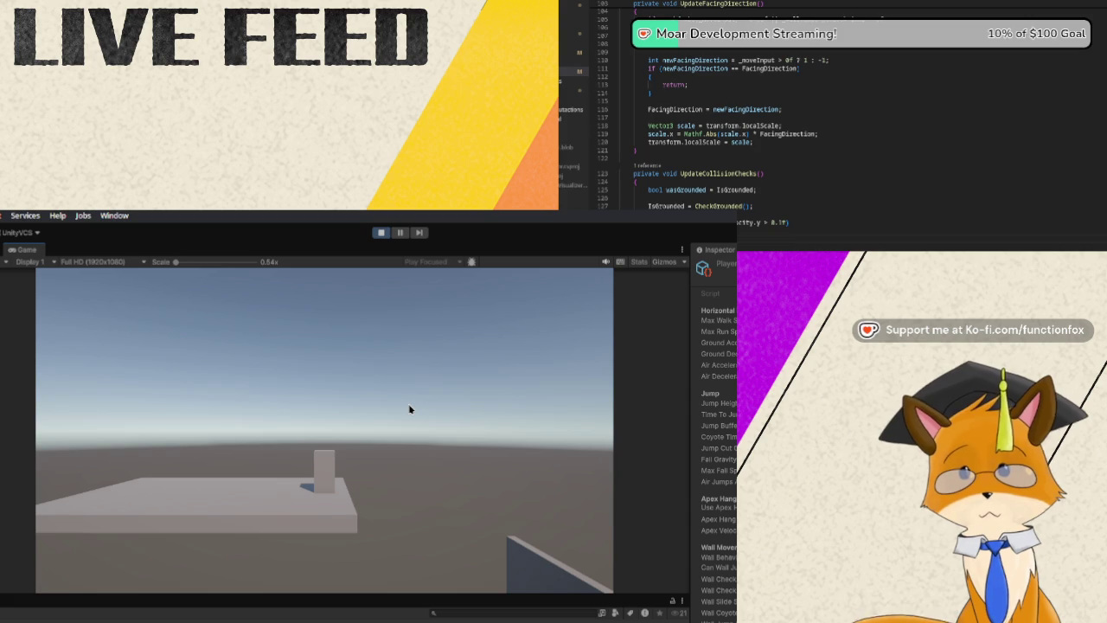
Stop Play mode to return to editing the greybox level.
{"action": "left_click", "coordinate": [380, 232]}
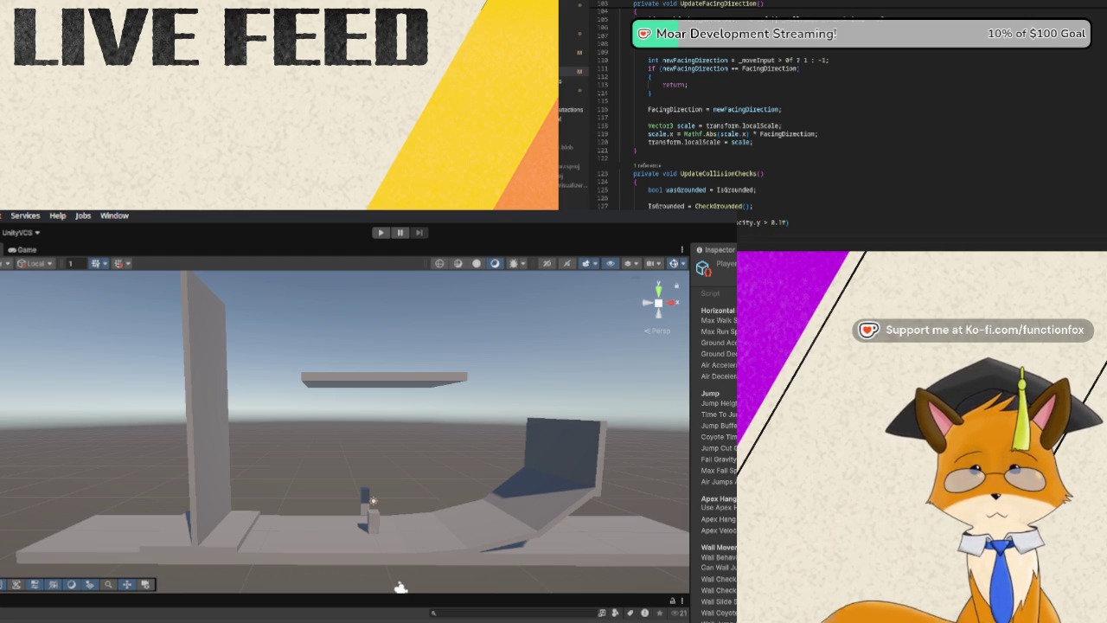
Select and deselect lines 106–127, then scroll down to the ApplyGravity apex-hang condition.
{"action": "left_click", "coordinate": [752, 206], "text": "shift"}
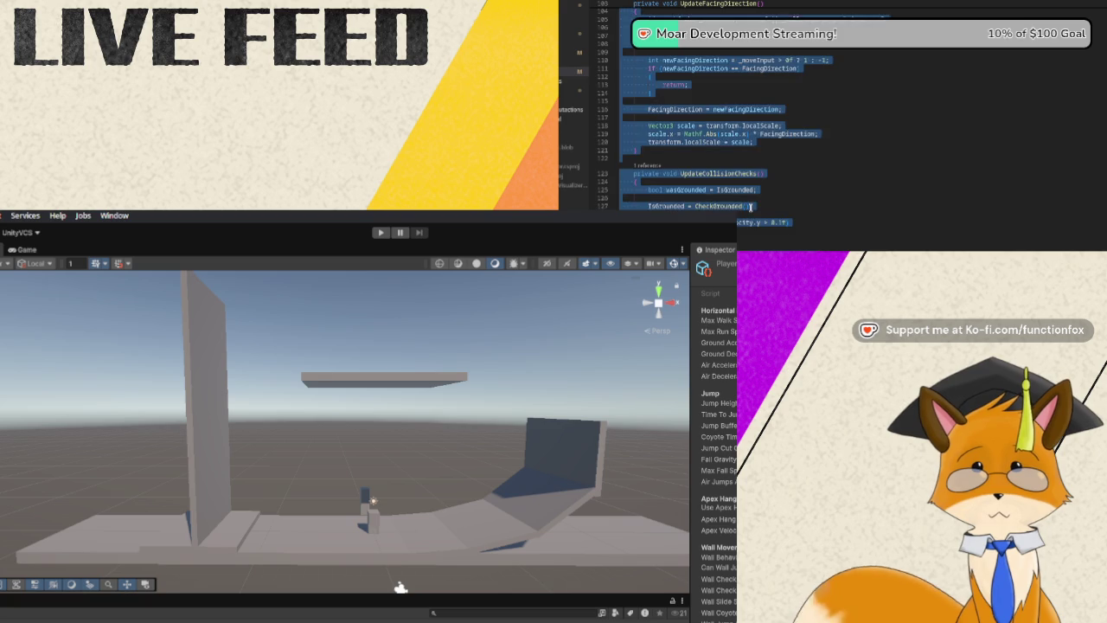
{"action": "left_click", "coordinate": [753, 206]}
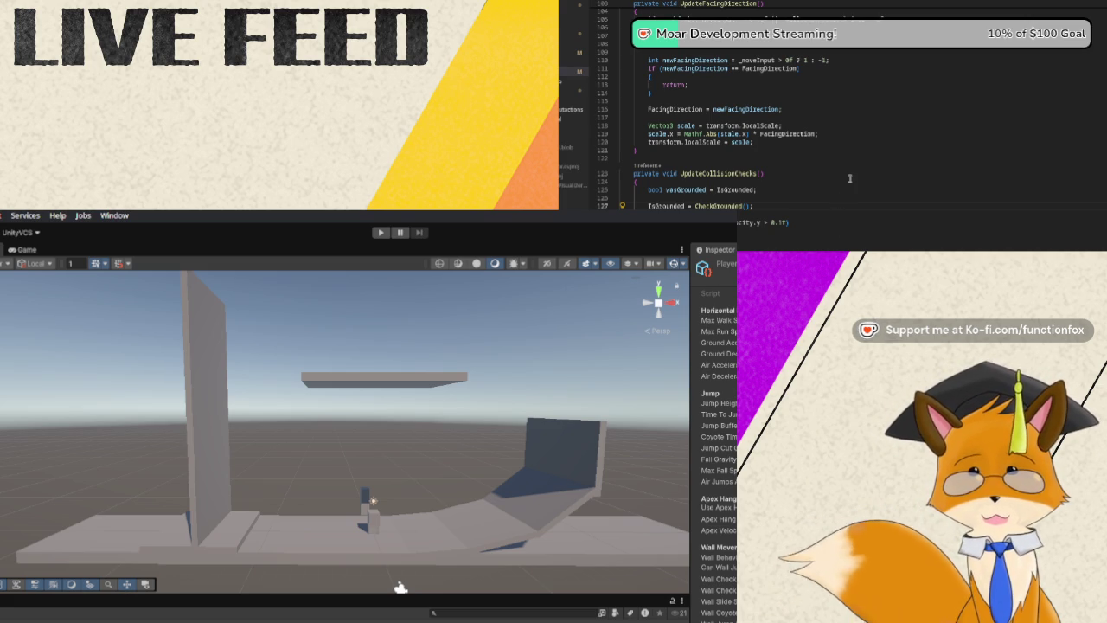
{"action": "scroll", "coordinate": [850, 178], "scroll_direction": "down", "scroll_amount": 3}
{"action": "scroll", "coordinate": [850, 168], "scroll_direction": "up", "scroll_amount": 6}
{"action": "scroll", "coordinate": [847, 170], "scroll_direction": "up", "scroll_amount": 15}
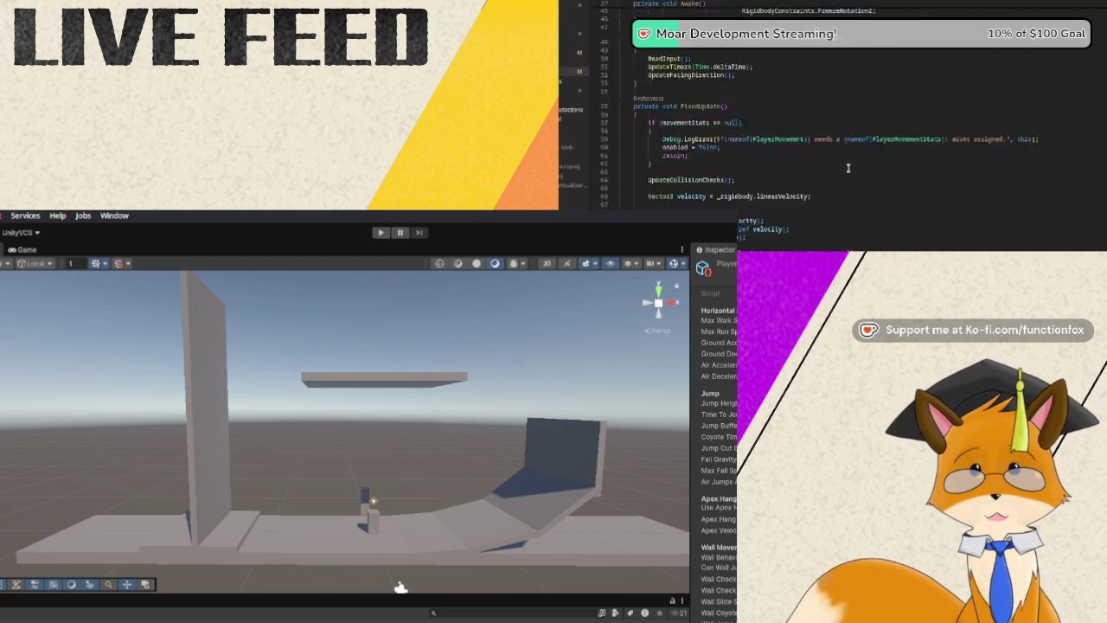
{"action": "scroll", "coordinate": [850, 170], "scroll_direction": "down", "scroll_amount": 20}
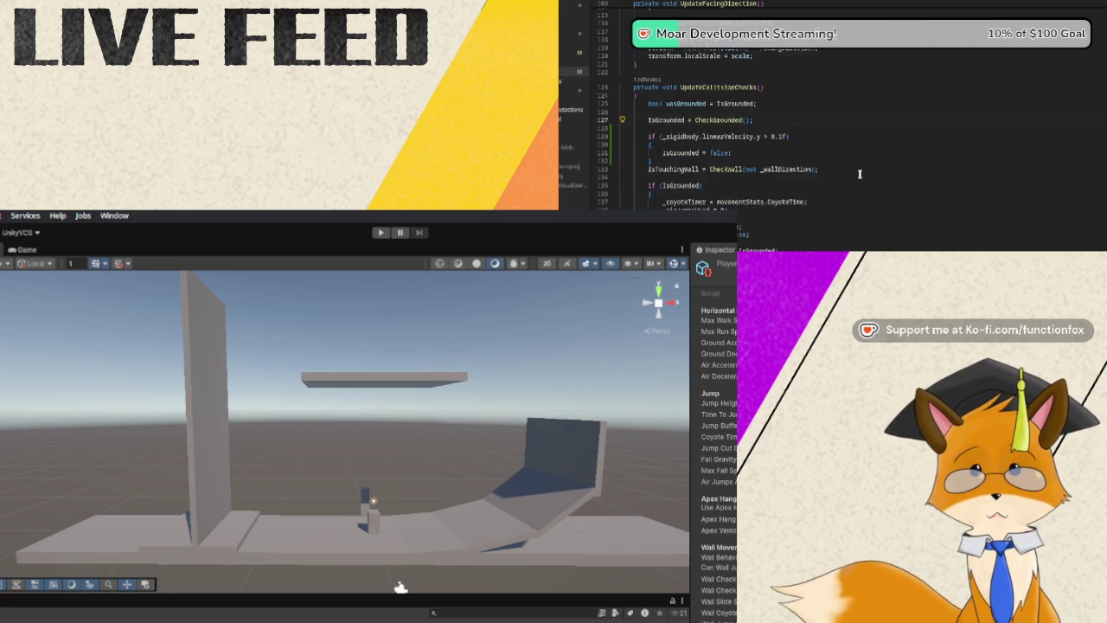
{"action": "scroll", "coordinate": [860, 174], "scroll_direction": "down", "scroll_amount": 13}
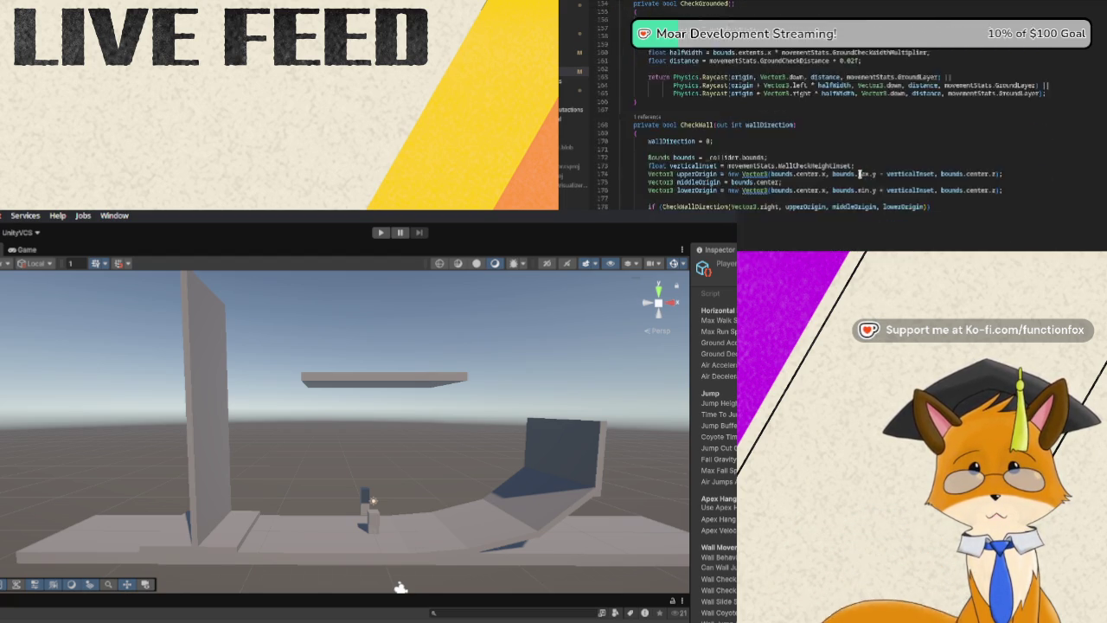
{"action": "scroll", "coordinate": [860, 173], "scroll_direction": "down", "scroll_amount": 11}
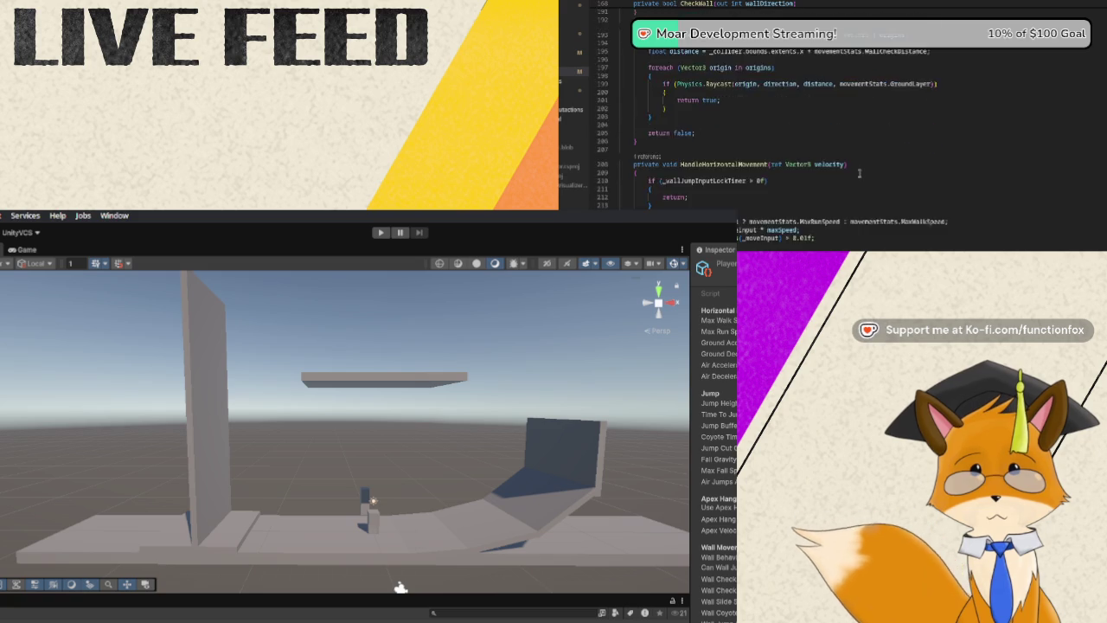
{"action": "scroll", "coordinate": [859, 174], "scroll_direction": "down", "scroll_amount": 10}
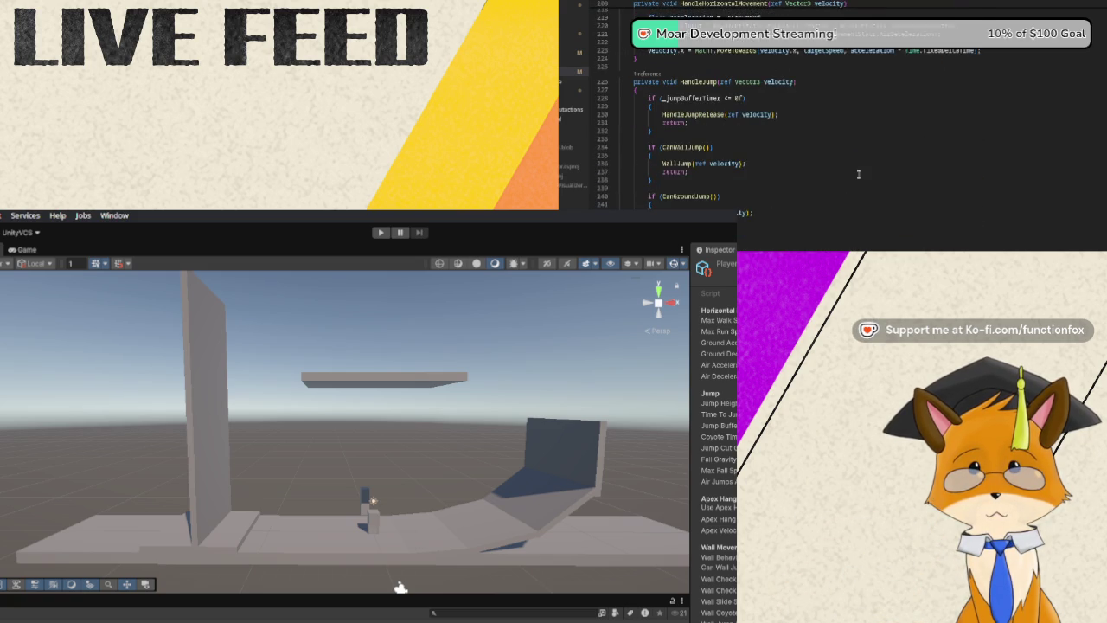
{"action": "scroll", "coordinate": [859, 174], "scroll_direction": "down", "scroll_amount": 1}
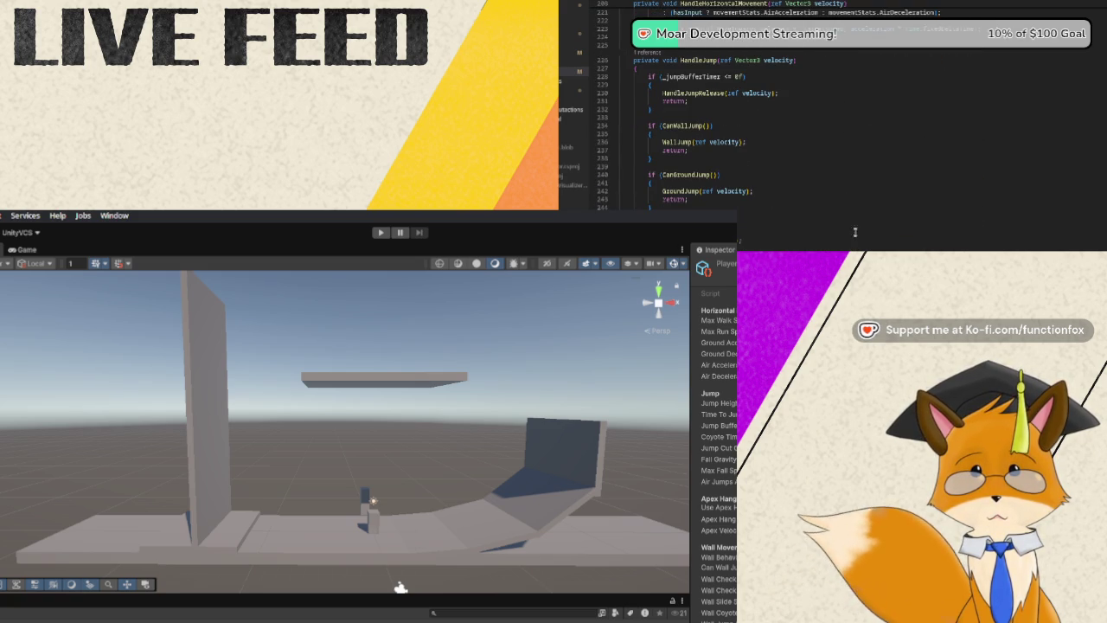
{"action": "scroll", "coordinate": [855, 208], "scroll_direction": "down", "scroll_amount": 2}
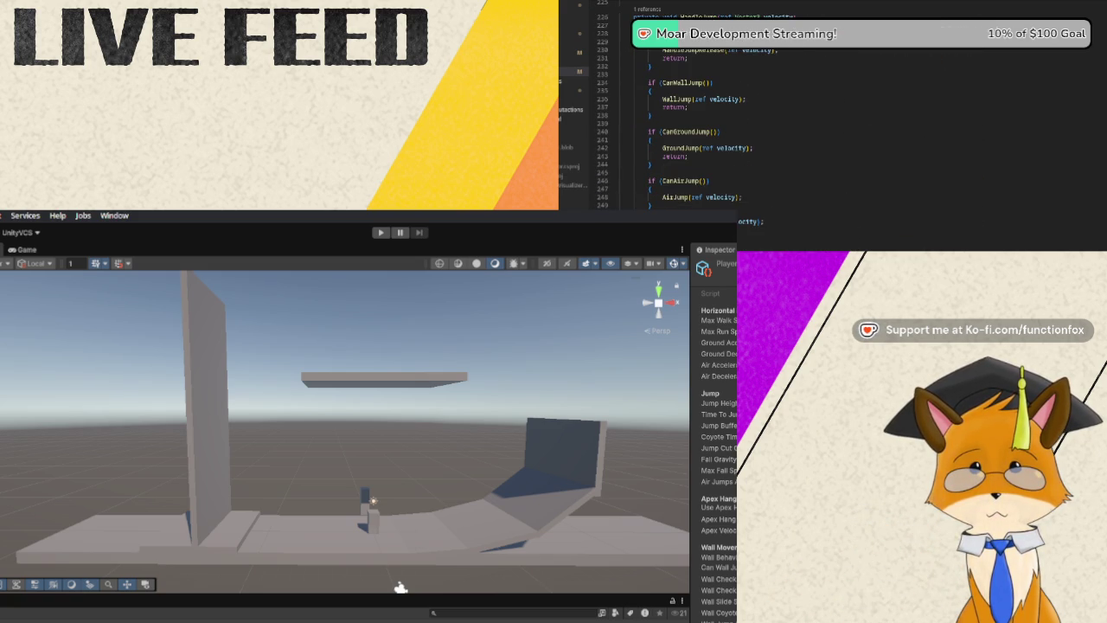
{"action": "scroll", "coordinate": [856, 207], "scroll_direction": "down", "scroll_amount": 3}
{"action": "scroll", "coordinate": [856, 173], "scroll_direction": "down", "scroll_amount": 3}
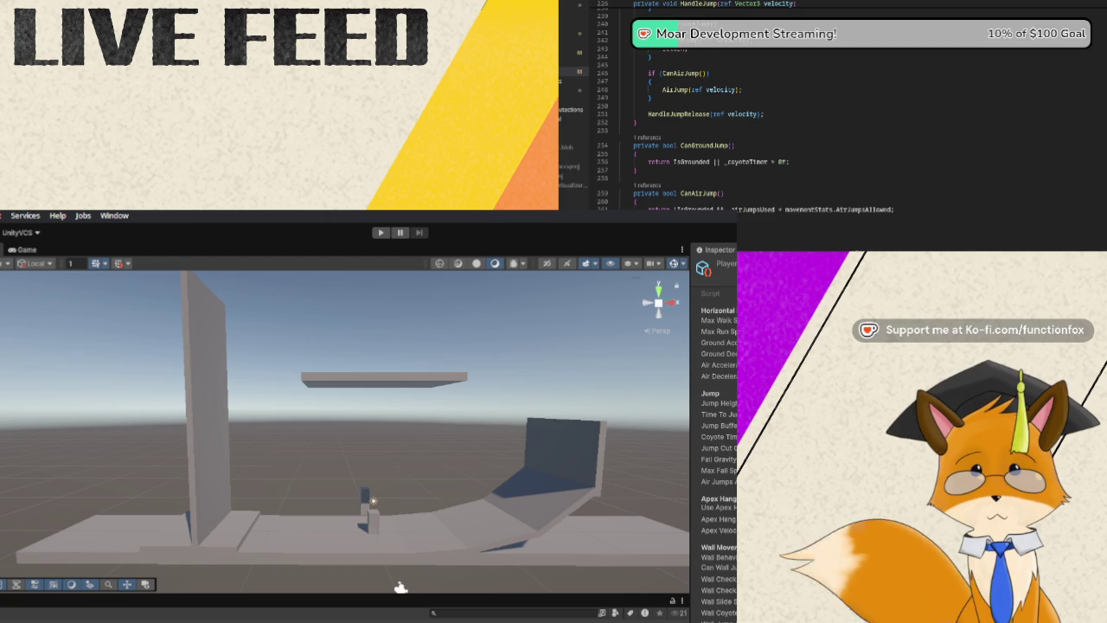
{"action": "scroll", "coordinate": [761, 130], "scroll_direction": "down", "scroll_amount": 3}
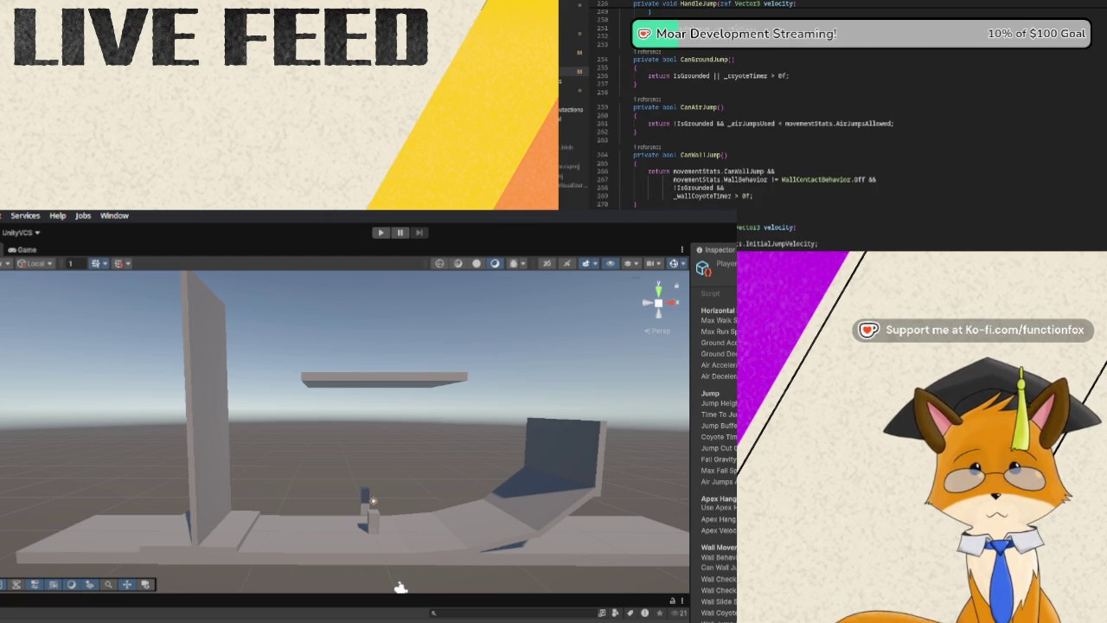
{"action": "scroll", "coordinate": [760, 130], "scroll_direction": "down", "scroll_amount": 3}
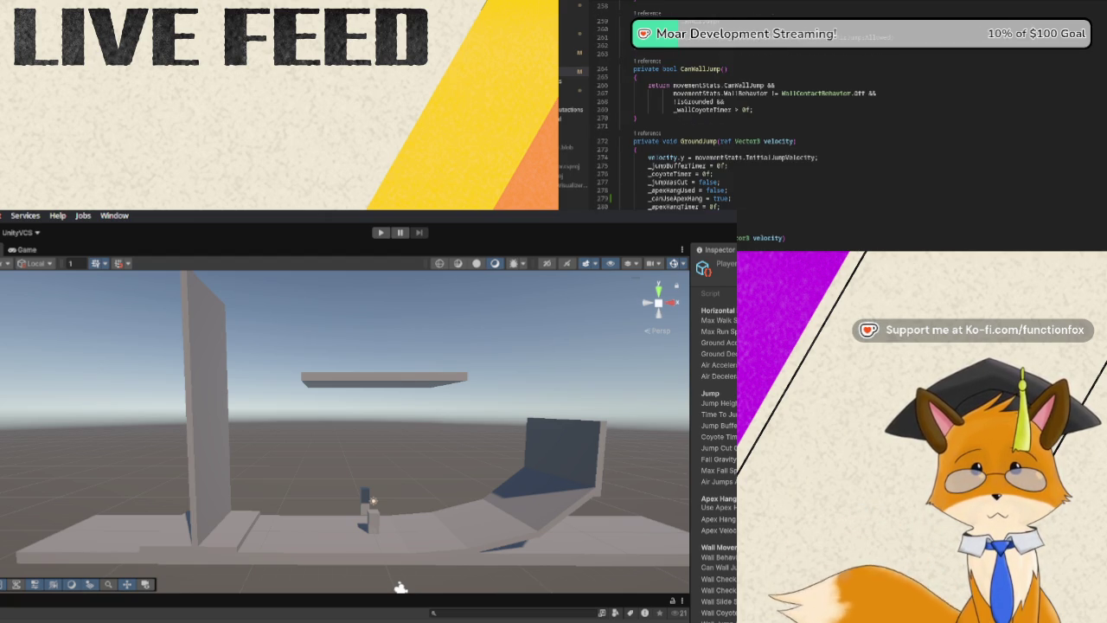
{"action": "scroll", "coordinate": [761, 129], "scroll_direction": "down", "scroll_amount": 1}
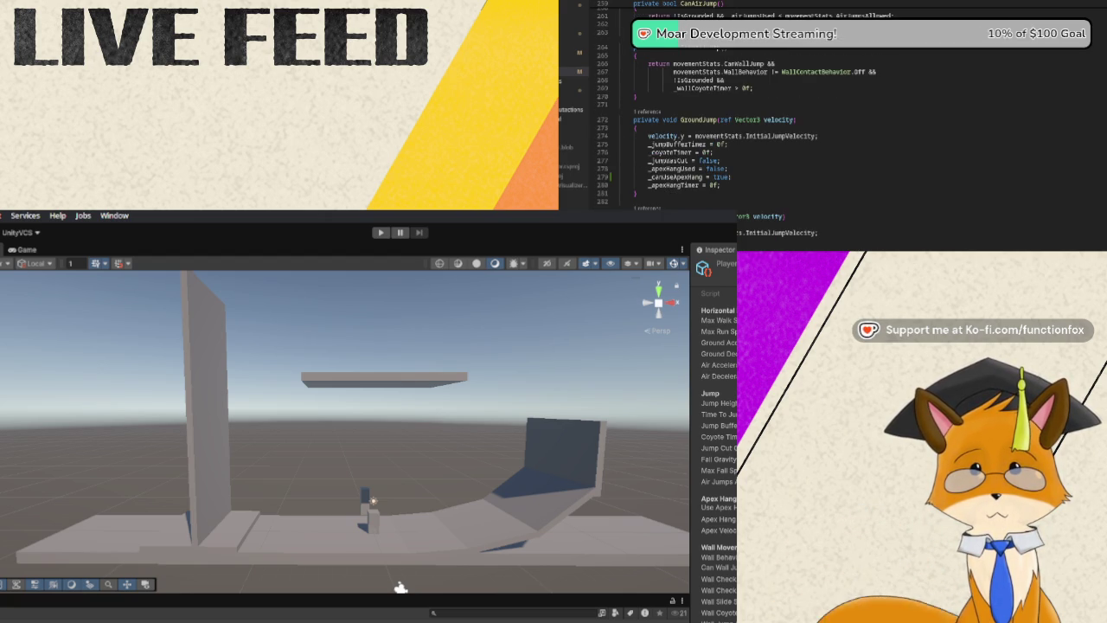
{"action": "scroll", "coordinate": [761, 130], "scroll_direction": "down", "scroll_amount": 3}
{"action": "scroll", "coordinate": [761, 130], "scroll_direction": "down", "scroll_amount": 3}
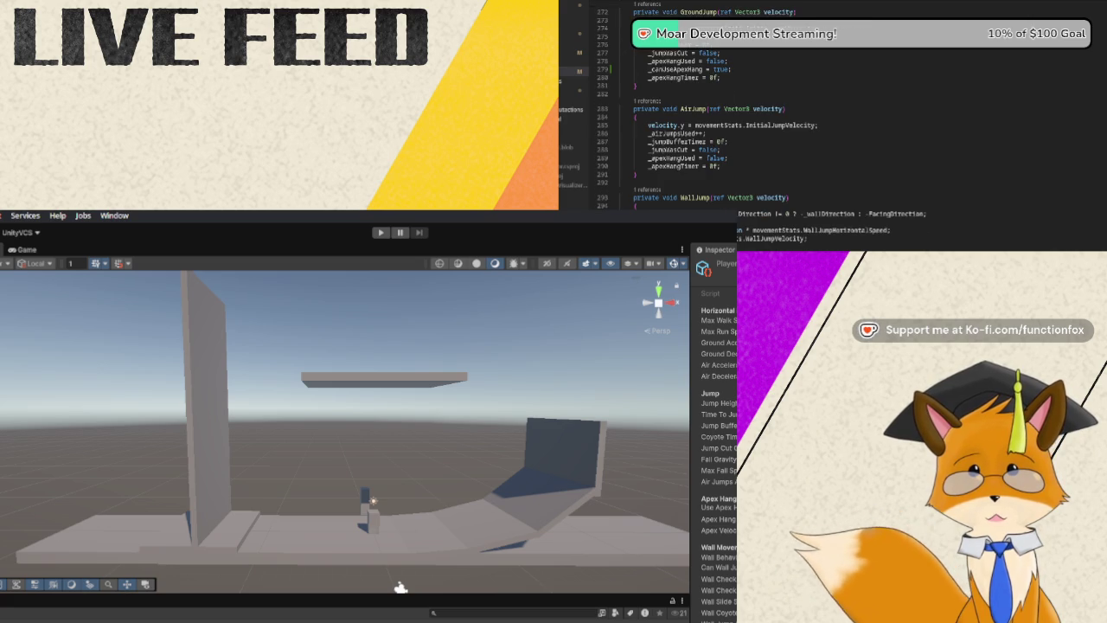
{"action": "scroll", "coordinate": [761, 130], "scroll_direction": "down", "scroll_amount": 9}
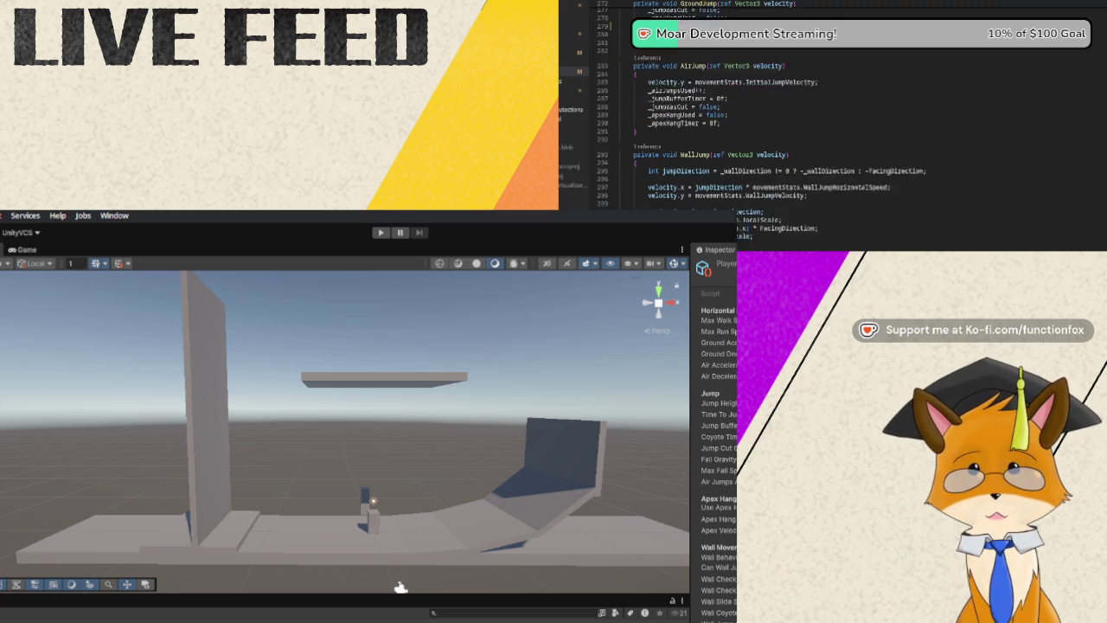
{"action": "scroll", "coordinate": [761, 130], "scroll_direction": "down", "scroll_amount": 10}
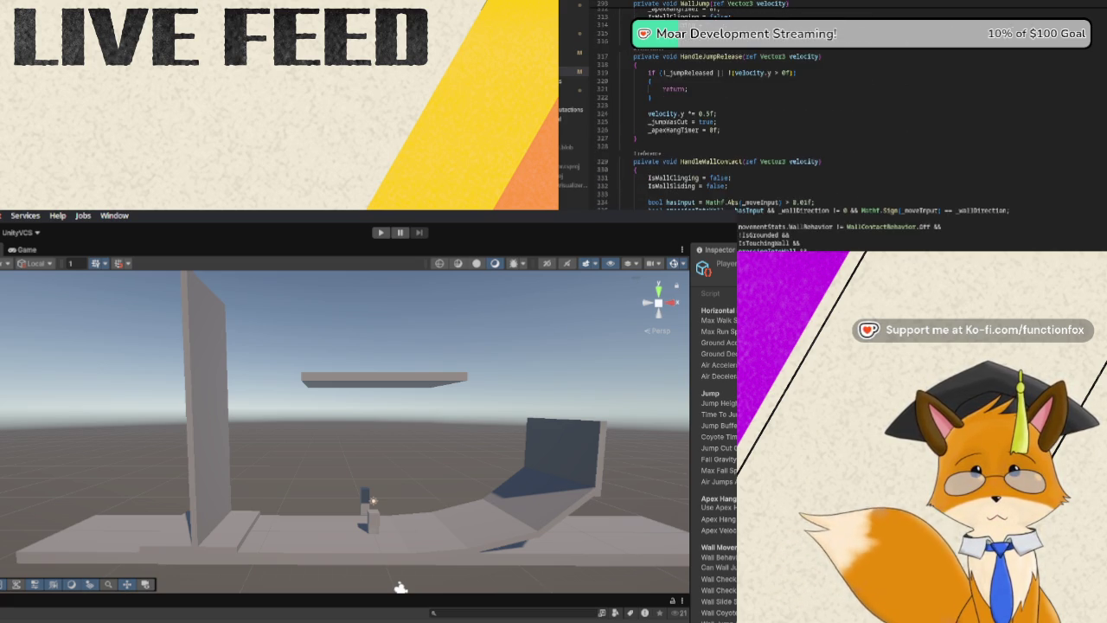
{"action": "scroll", "coordinate": [760, 129], "scroll_direction": "down", "scroll_amount": 4}
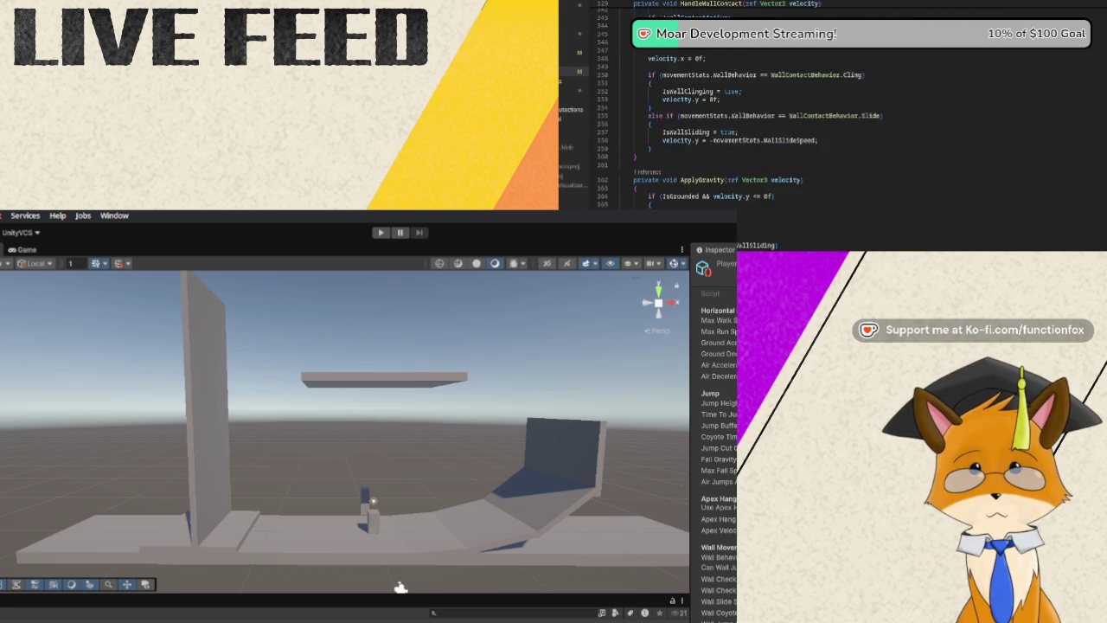
{"action": "scroll", "coordinate": [760, 112], "scroll_direction": "down", "scroll_amount": 4}
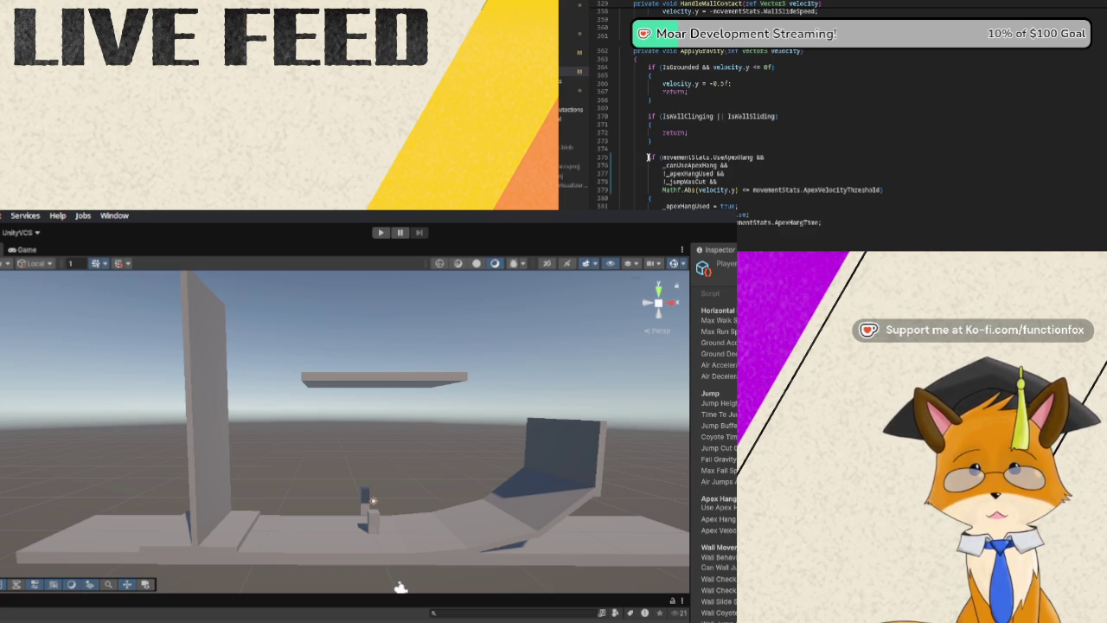
{"action": "mouse_move", "coordinate": [648, 157]}
{"action": "left_mouse_down"}
{"action": "mouse_move", "coordinate": [726, 168]}
{"action": "mouse_move", "coordinate": [730, 204]}
{"action": "mouse_move", "coordinate": [884, 195]}
{"action": "mouse_move", "coordinate": [888, 222]}
{"action": "left_mouse_up"}
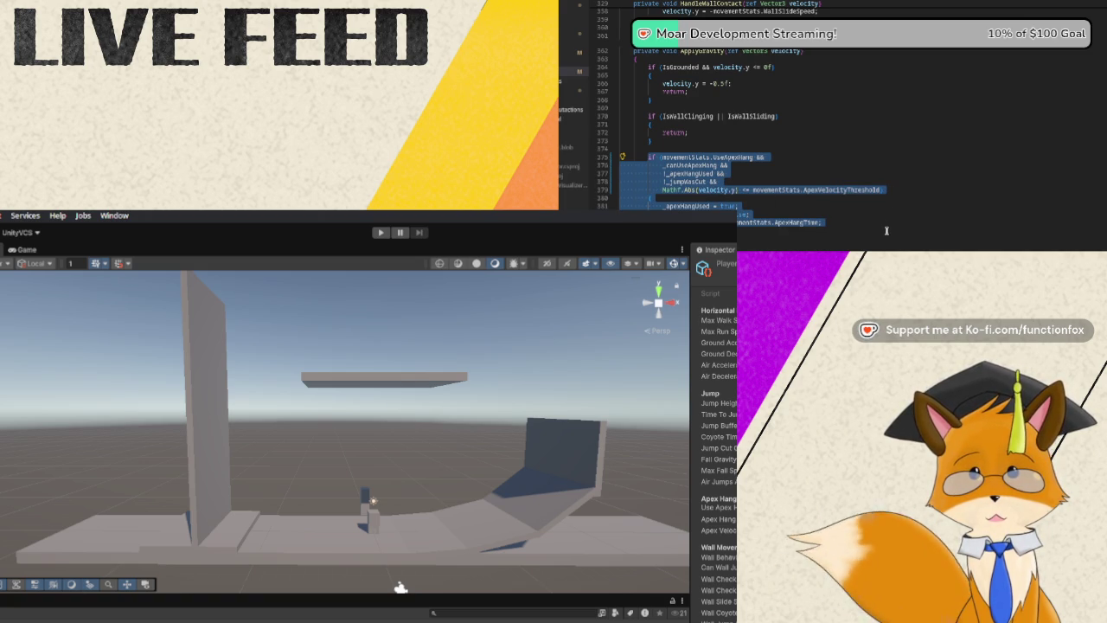
{"action": "left_click", "coordinate": [891, 216]}
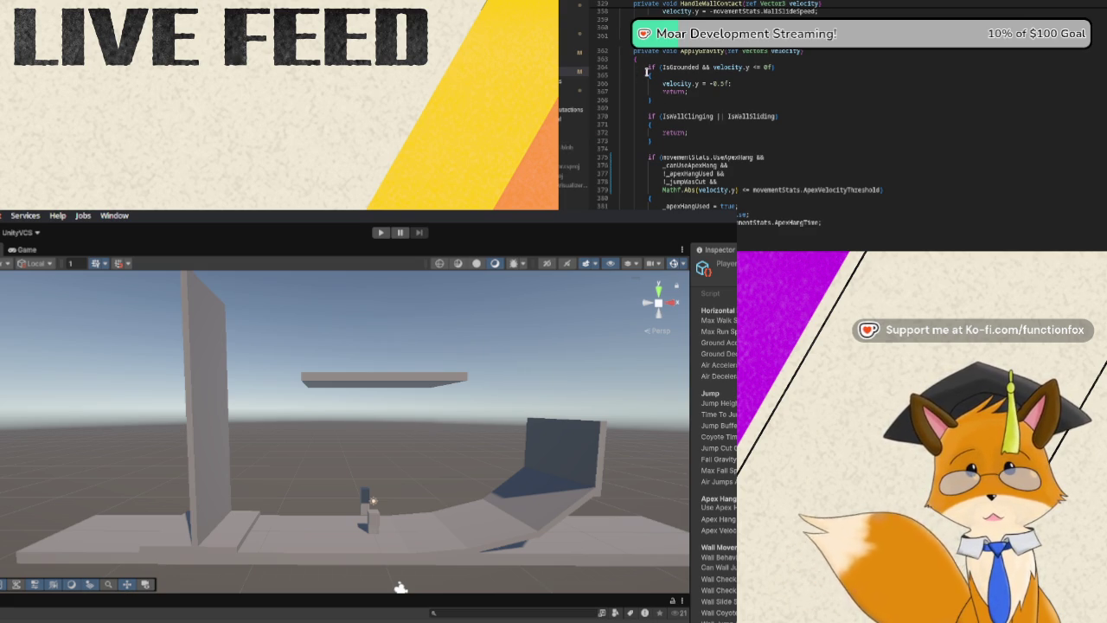
{"action": "left_click_drag", "start_coordinate": [648, 67], "coordinate": [681, 97]}
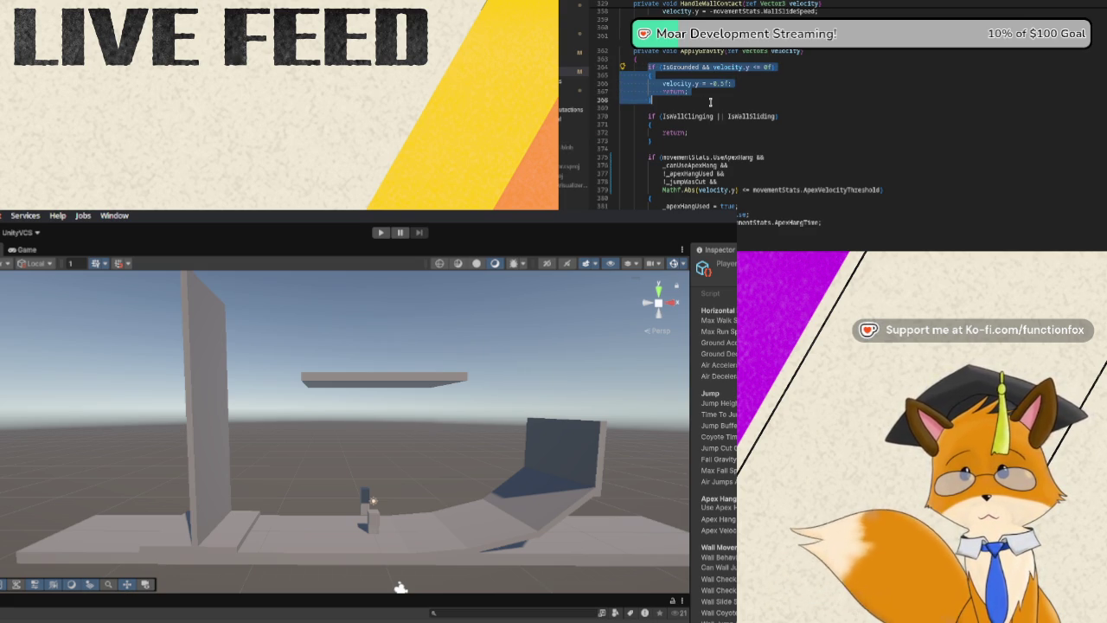
{"action": "left_click", "coordinate": [709, 102]}
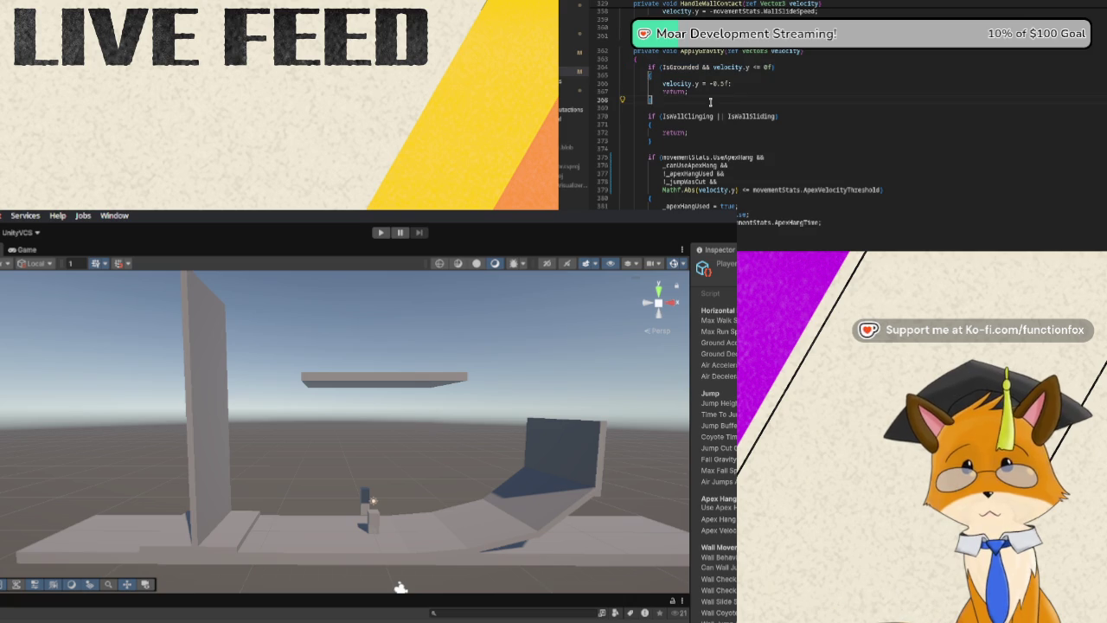
{"action": "left_click_drag", "start_coordinate": [647, 116], "coordinate": [673, 133]}
{"action": "left_click", "coordinate": [685, 138]}
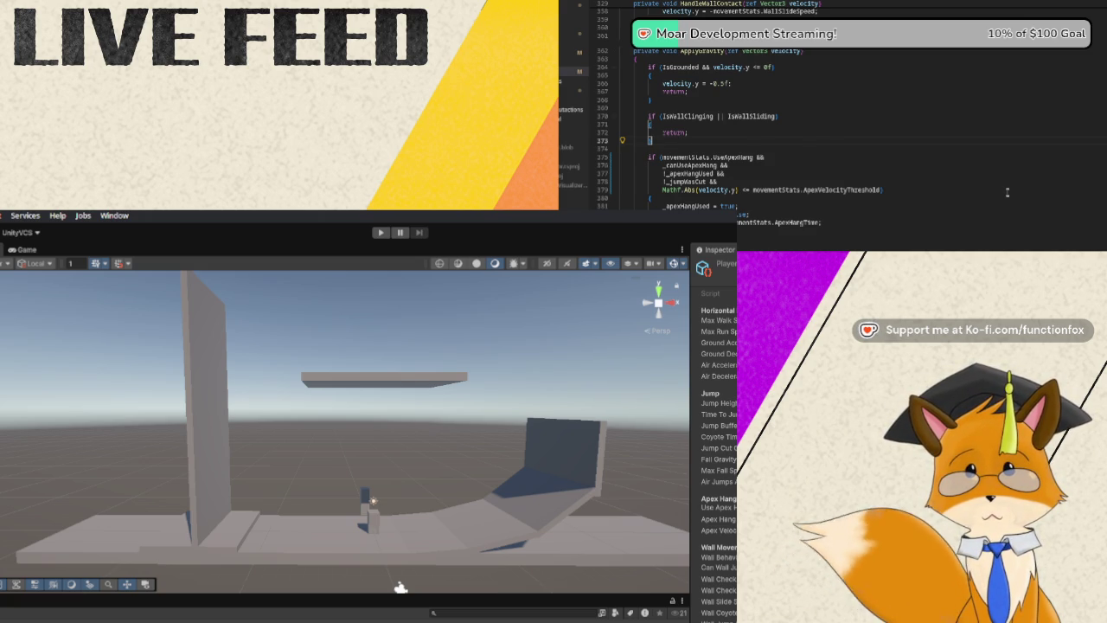
Insert if (_apexHangTimer > 0f) { velocity.y = 0f; return; } after the wall-cling block.
{"action": "key", "text": "Return"}
{"action": "key", "text": "Return"}
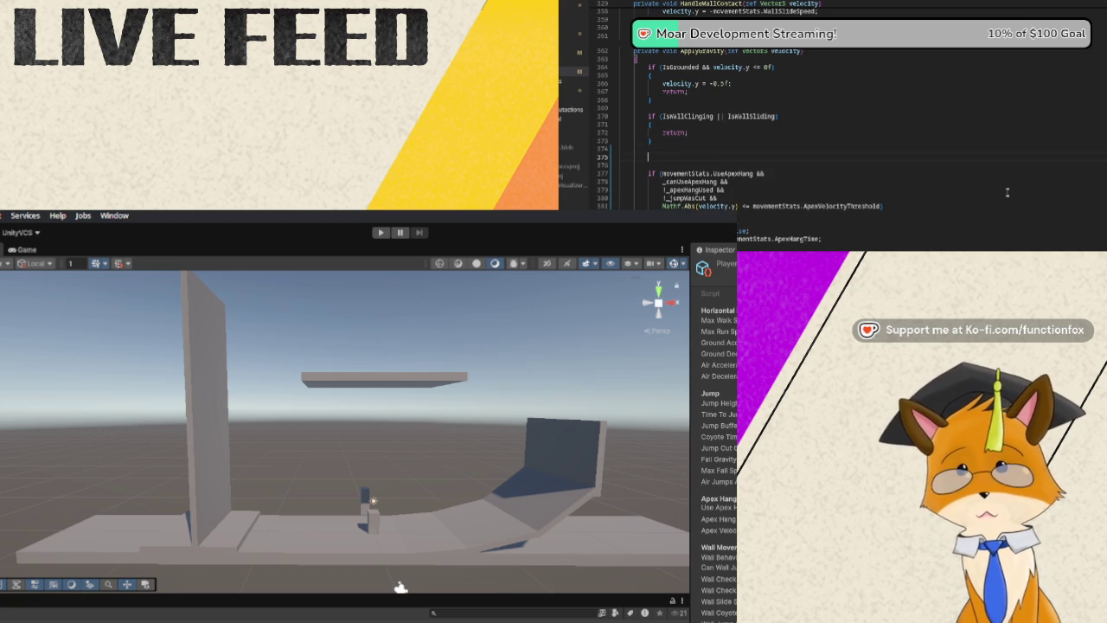
{"action": "type", "text": "if ("}
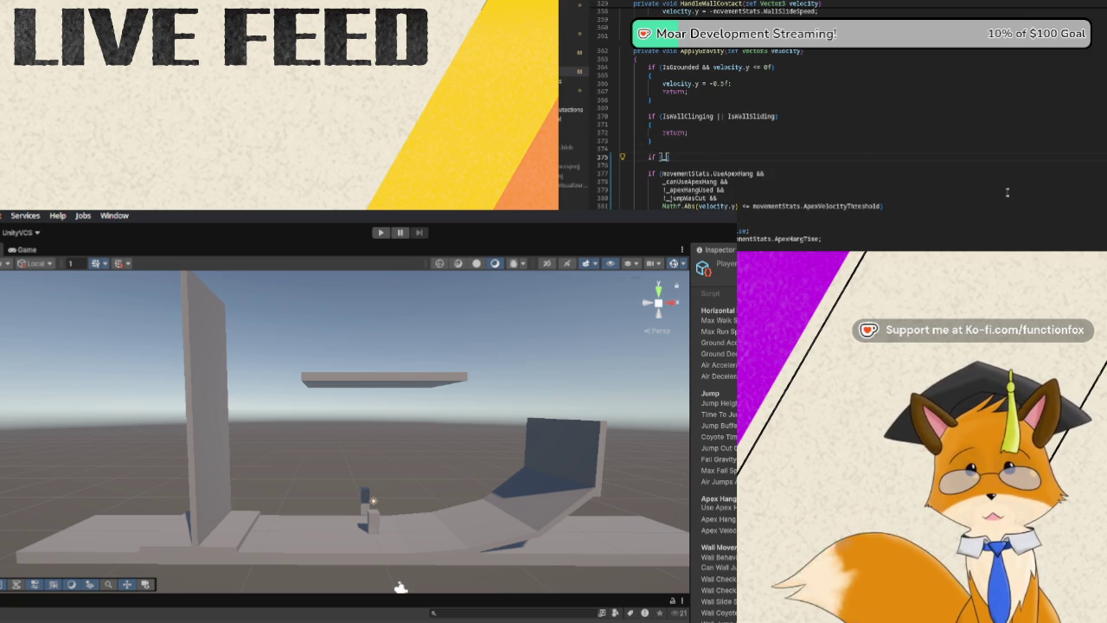
{"action": "type", "text": "_apexH"}
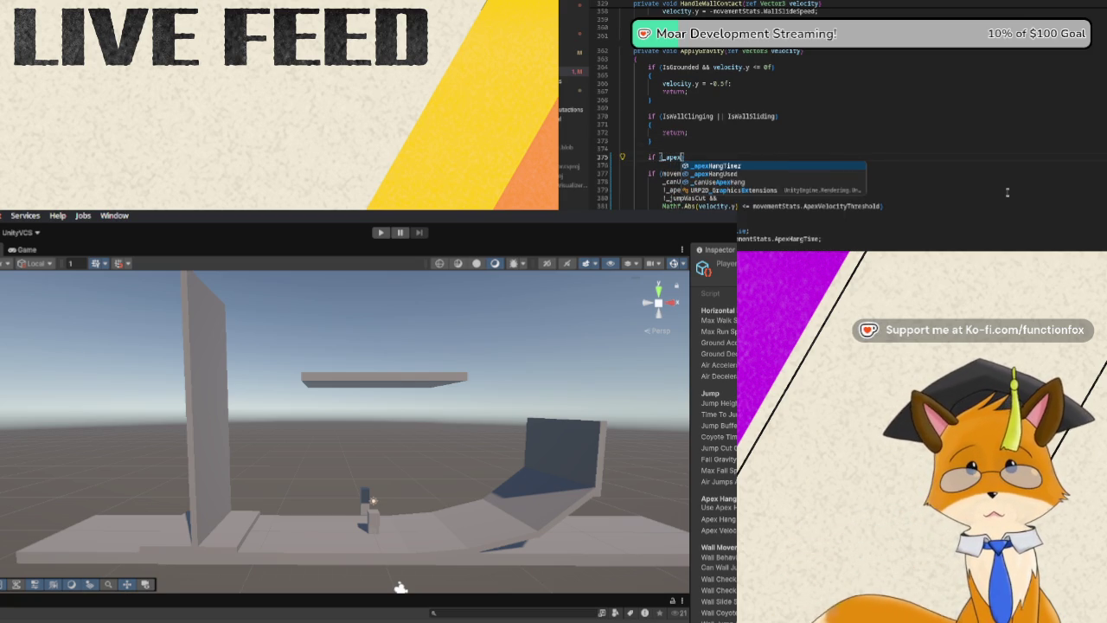
{"action": "key", "text": "Tab"}
{"action": "type", "text": ">"}
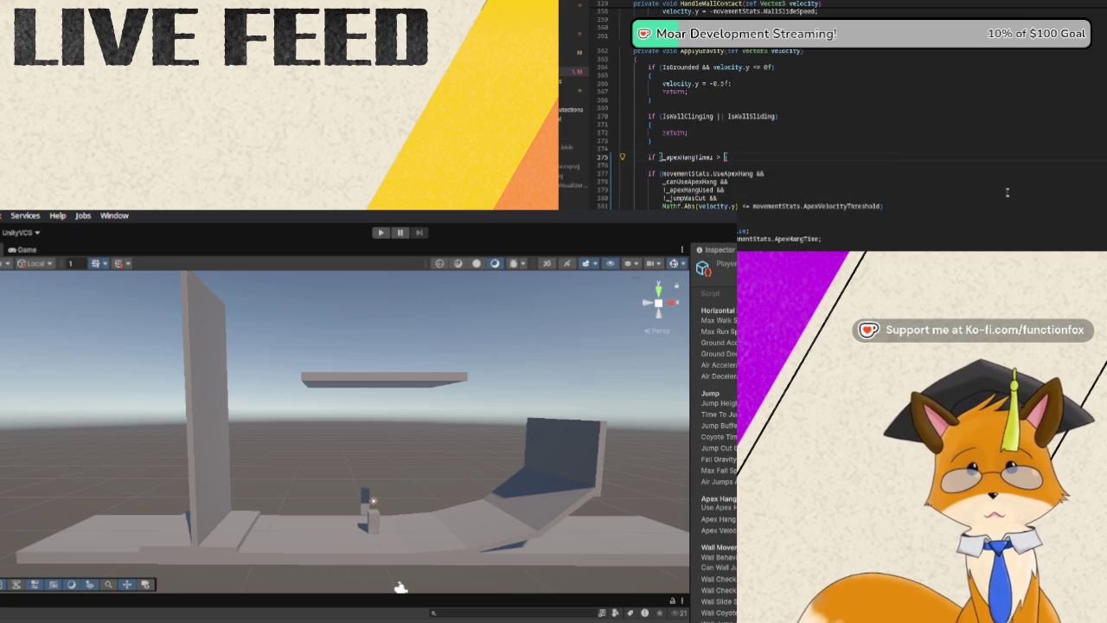
{"action": "type", "text": "0f"}
{"action": "key", "text": "Return"}
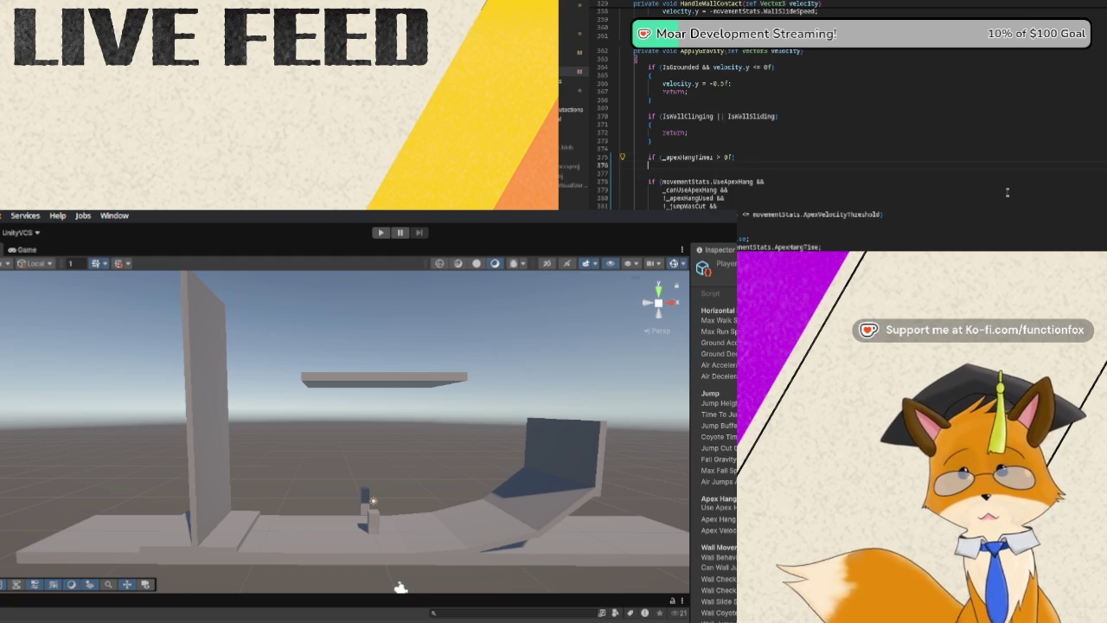
{"action": "key", "text": "Return"}
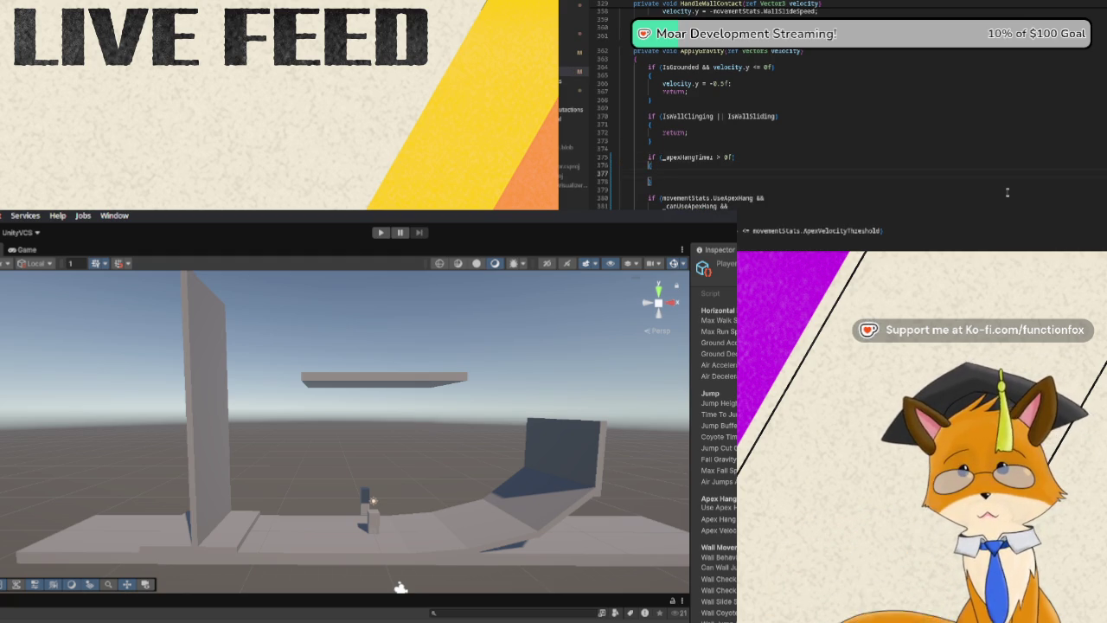
{"action": "type", "text": "velocity."}
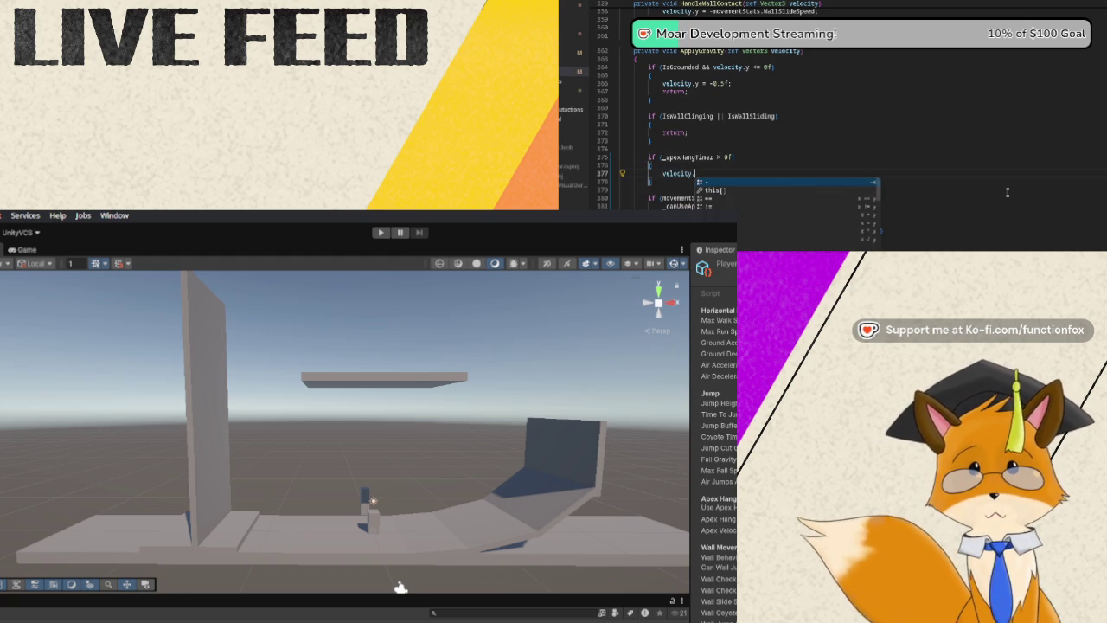
{"action": "type", "text": "y = 0f;"}
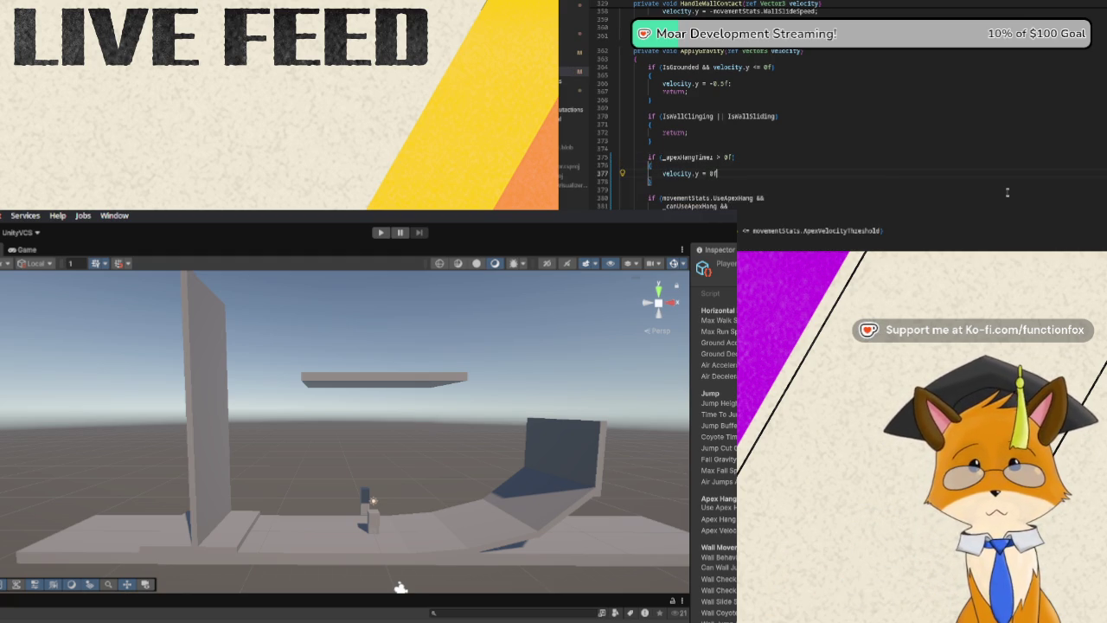
{"action": "key", "text": "Return"}
{"action": "type", "text": "return"}
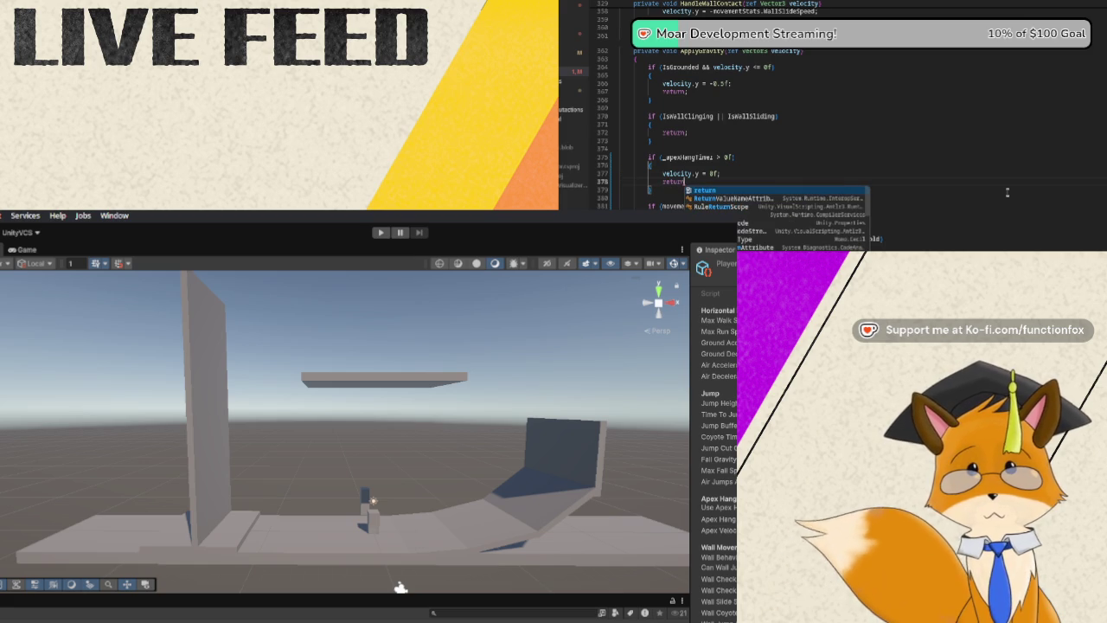
{"action": "type", "text": ";"}
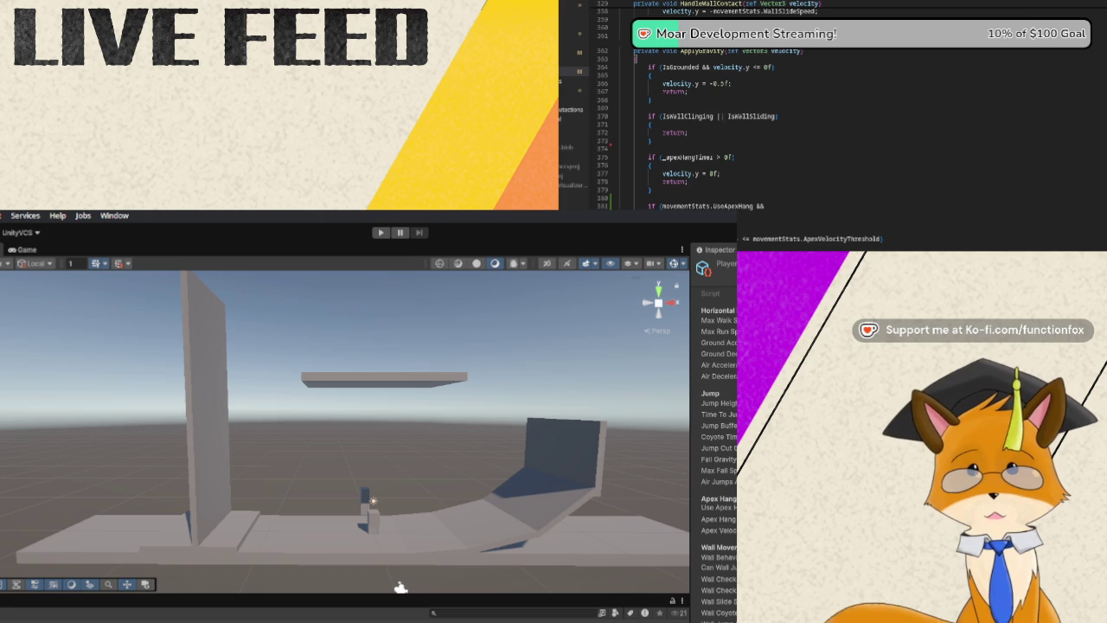
Delete the old UseApexHang condition and clean up the blank lines before gravityMultiplier.
{"action": "mouse_move", "coordinate": [884, 239]}
{"action": "left_mouse_down"}
{"action": "mouse_move", "coordinate": [742, 238]}
{"action": "mouse_move", "coordinate": [648, 206]}
{"action": "left_mouse_up"}
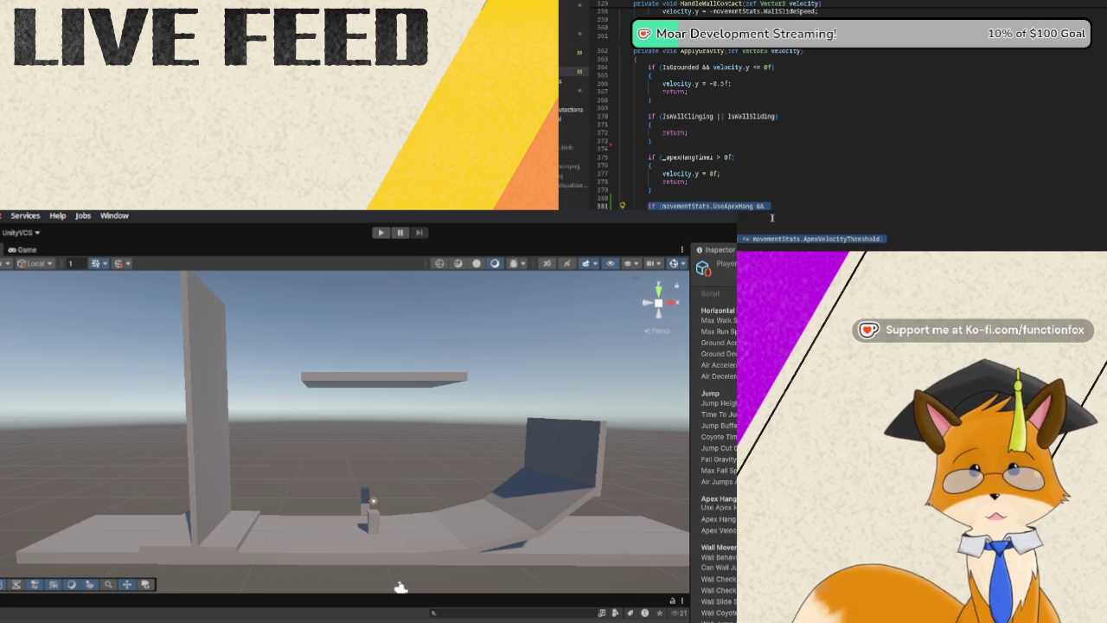
{"action": "key", "text": "BackSpace"}
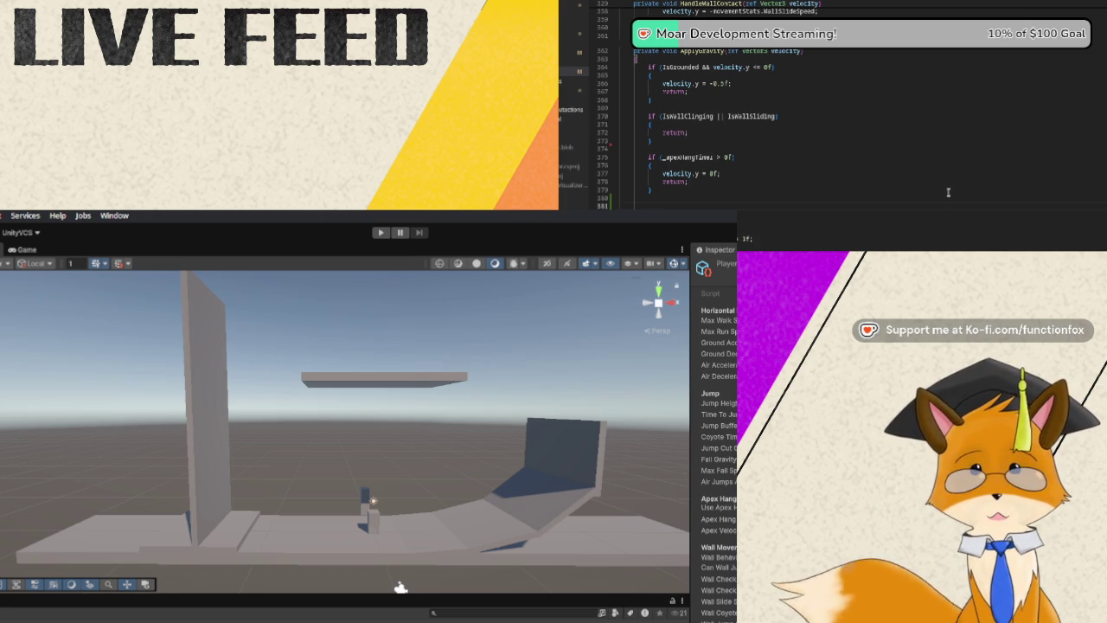
{"action": "key", "text": "BackSpace"}
{"action": "key", "text": "BackSpace"}
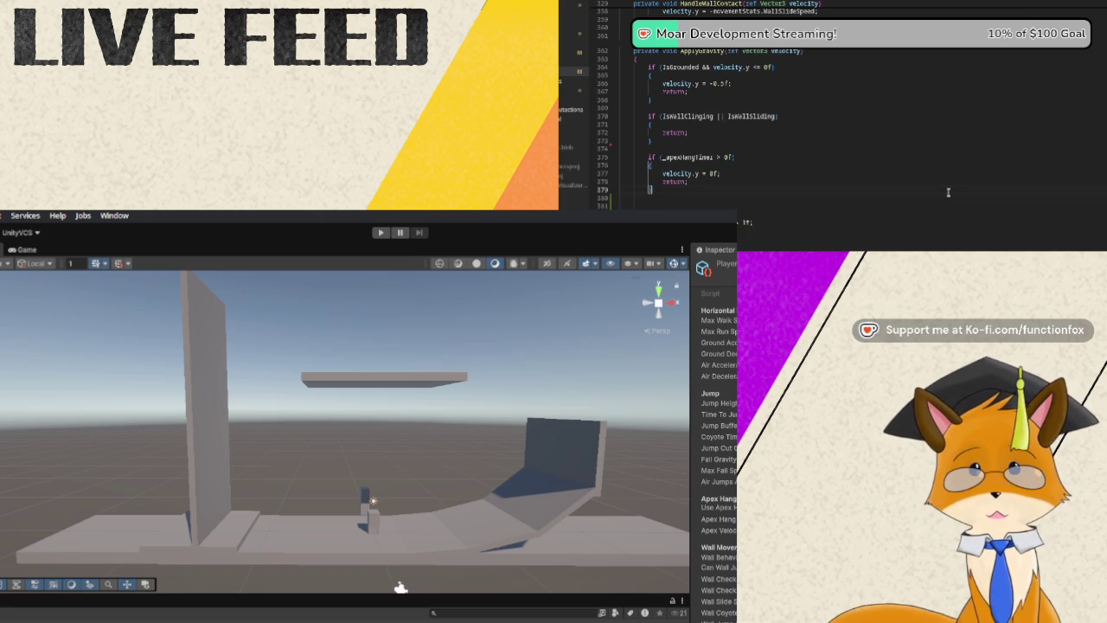
{"action": "key", "text": "Return"}
{"action": "key", "text": "Return"}
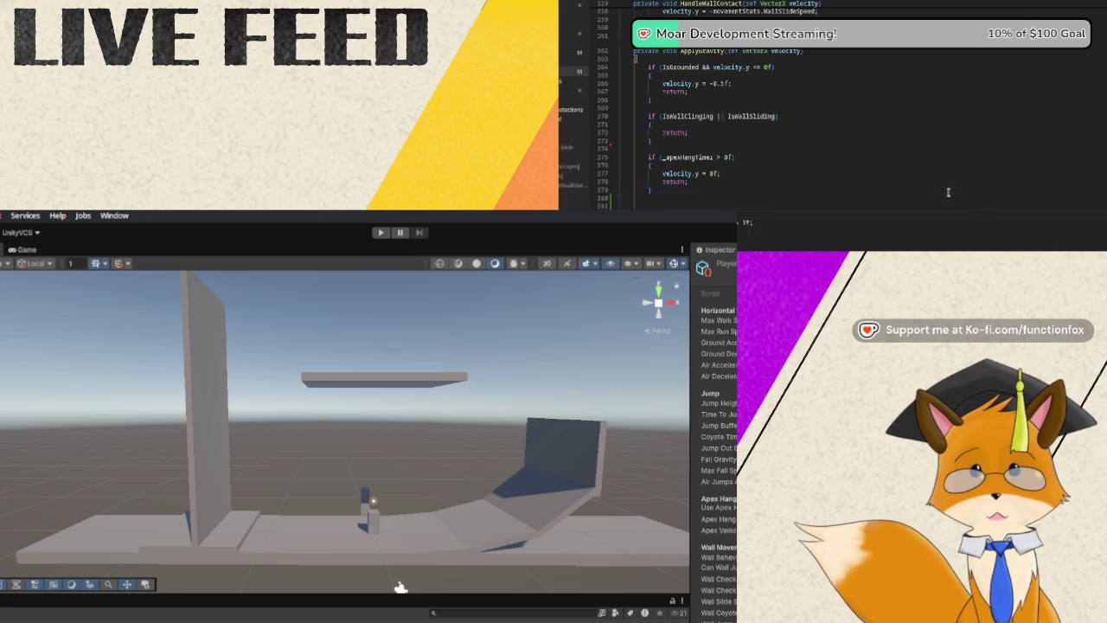
{"action": "key", "text": "BackSpace"}
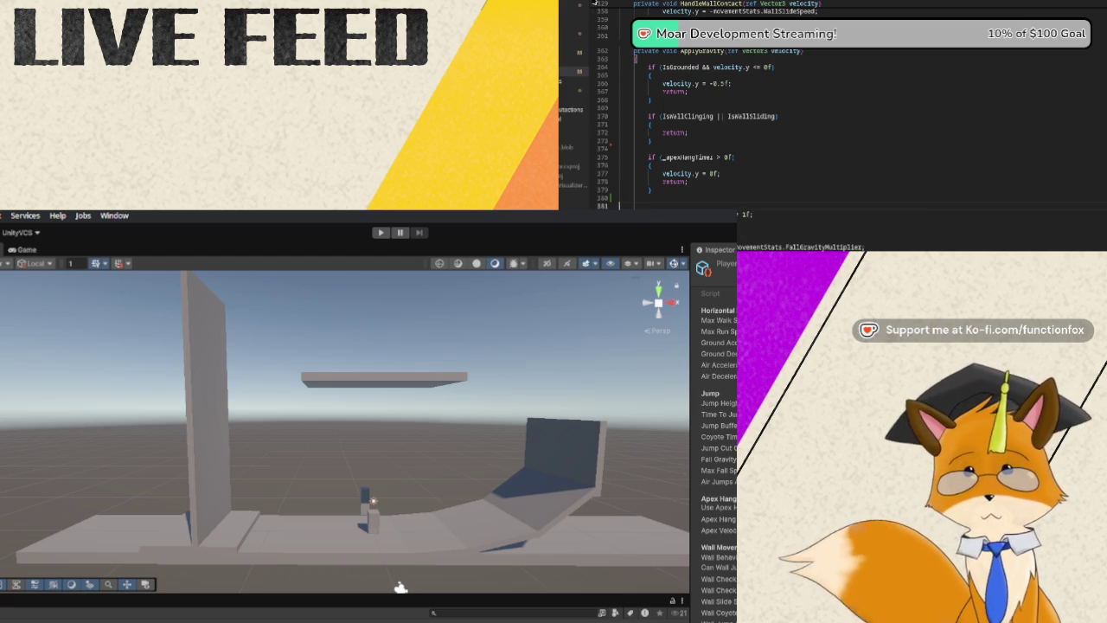
{"action": "key", "text": "Delete"}
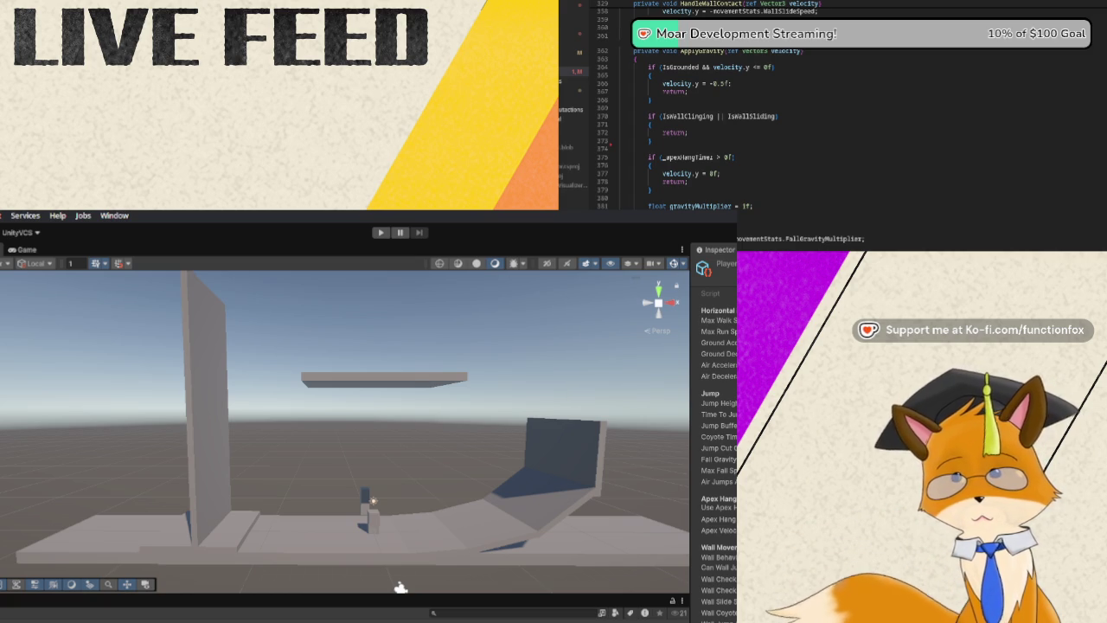
Insert a new line higher up in the script and scroll down through ApplyGravity.
{"action": "key", "text": "Return"}
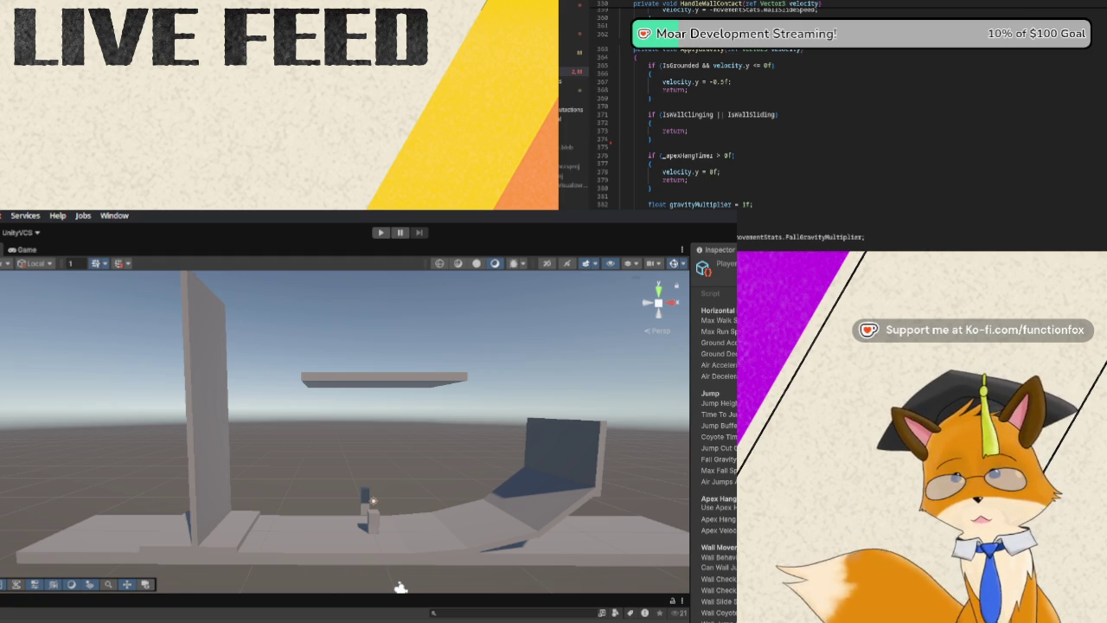
{"action": "scroll", "coordinate": [709, 113], "scroll_direction": "down", "scroll_amount": 1}
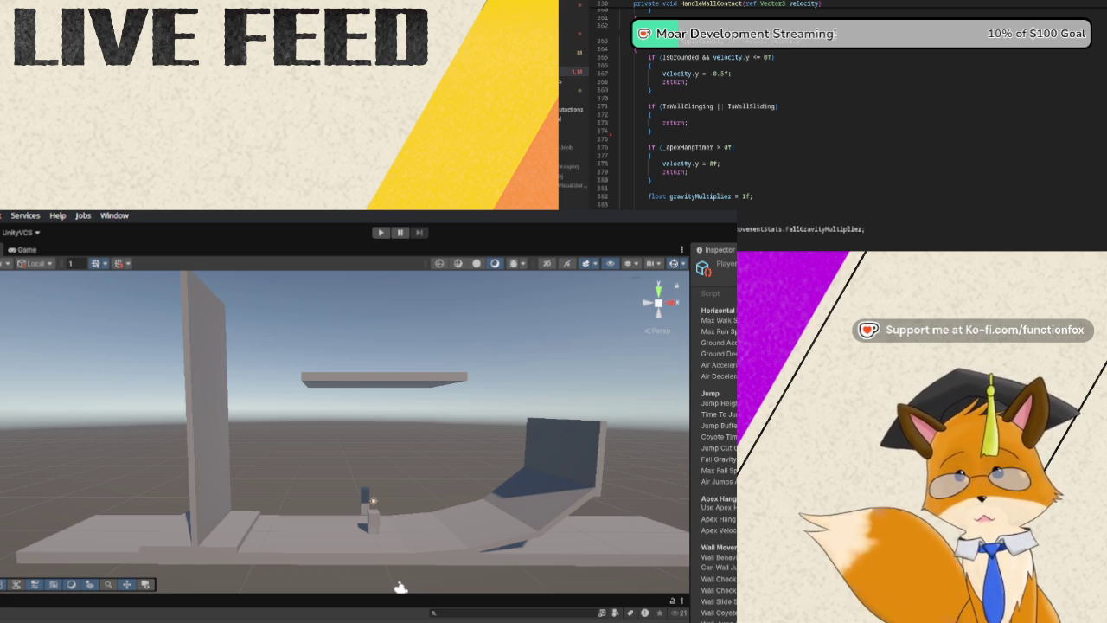
{"action": "scroll", "coordinate": [834, 104], "scroll_direction": "down", "scroll_amount": 1}
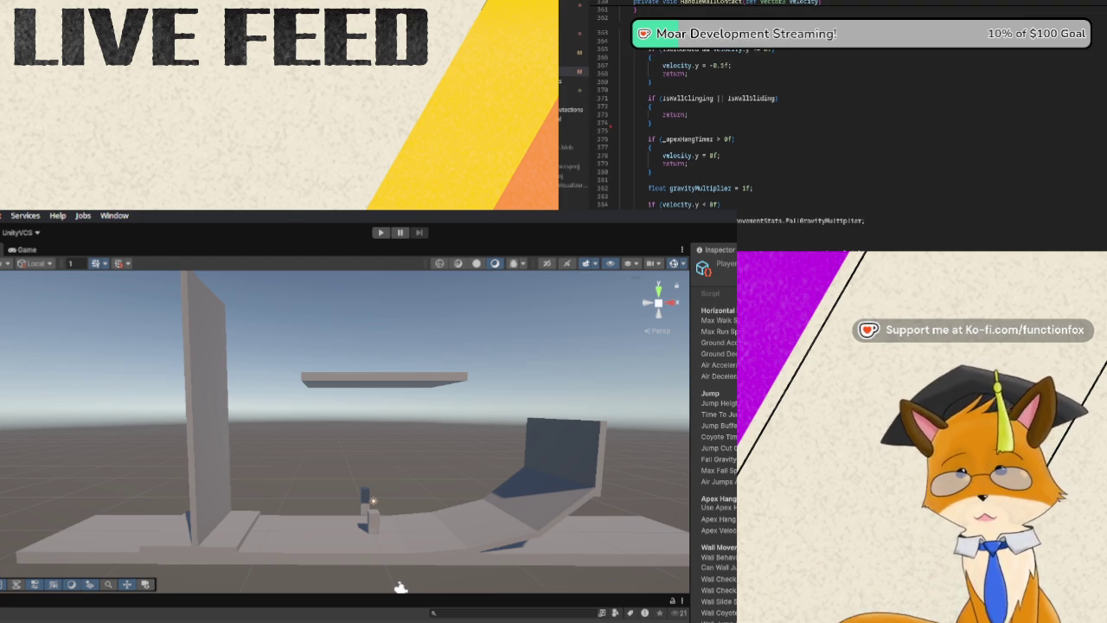
{"action": "scroll", "coordinate": [692, 104], "scroll_direction": "down", "scroll_amount": 1}
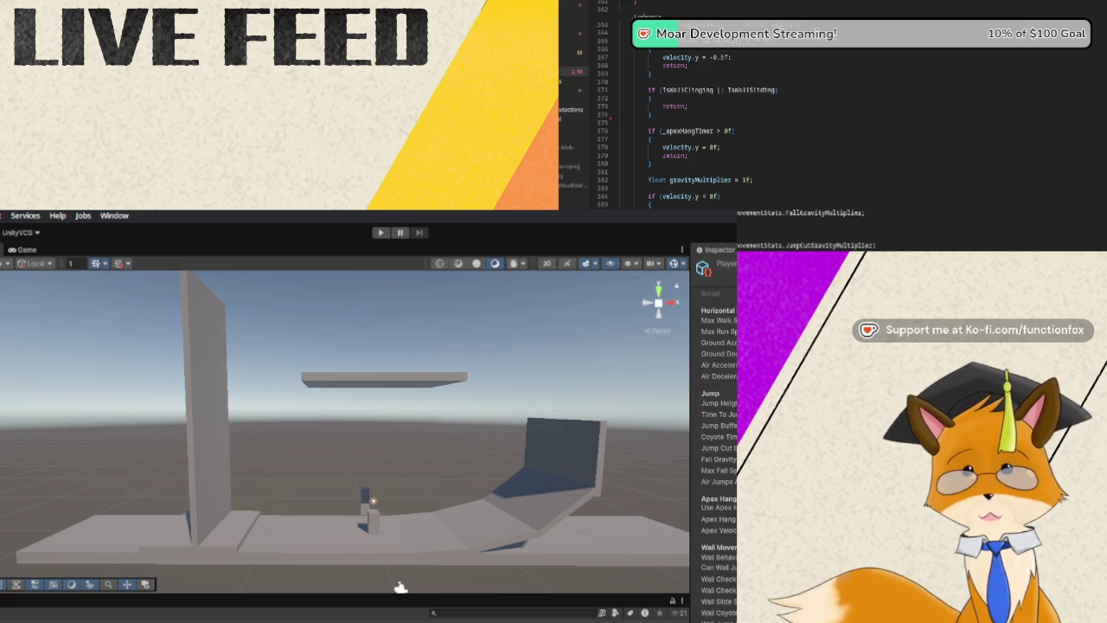
{"action": "scroll", "coordinate": [692, 104], "scroll_direction": "down", "scroll_amount": 1}
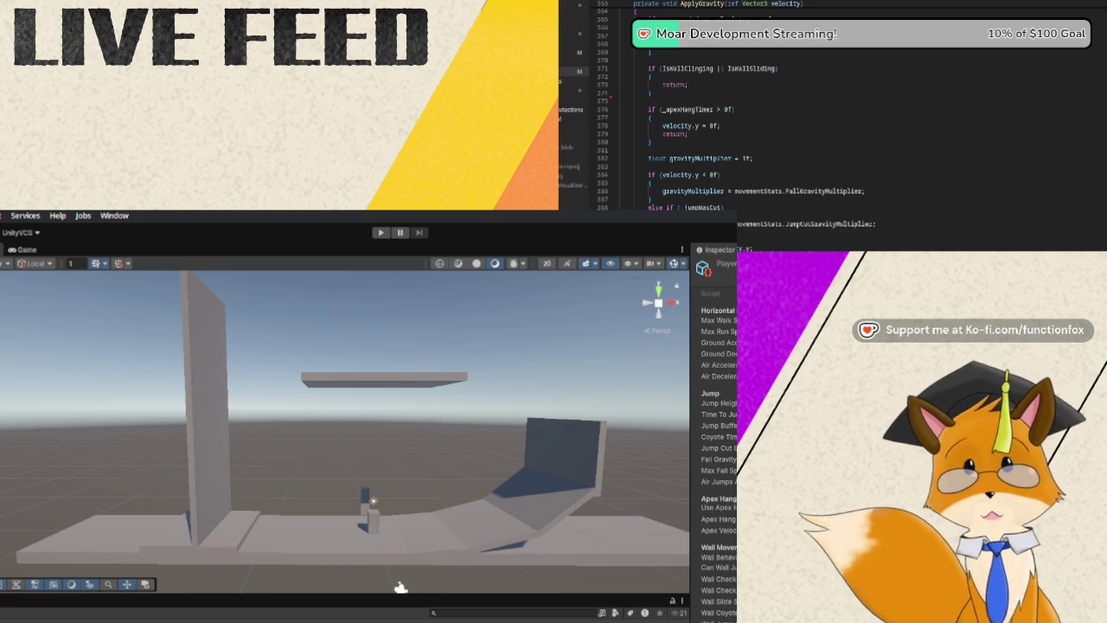
{"action": "scroll", "coordinate": [778, 104], "scroll_direction": "down", "scroll_amount": 1}
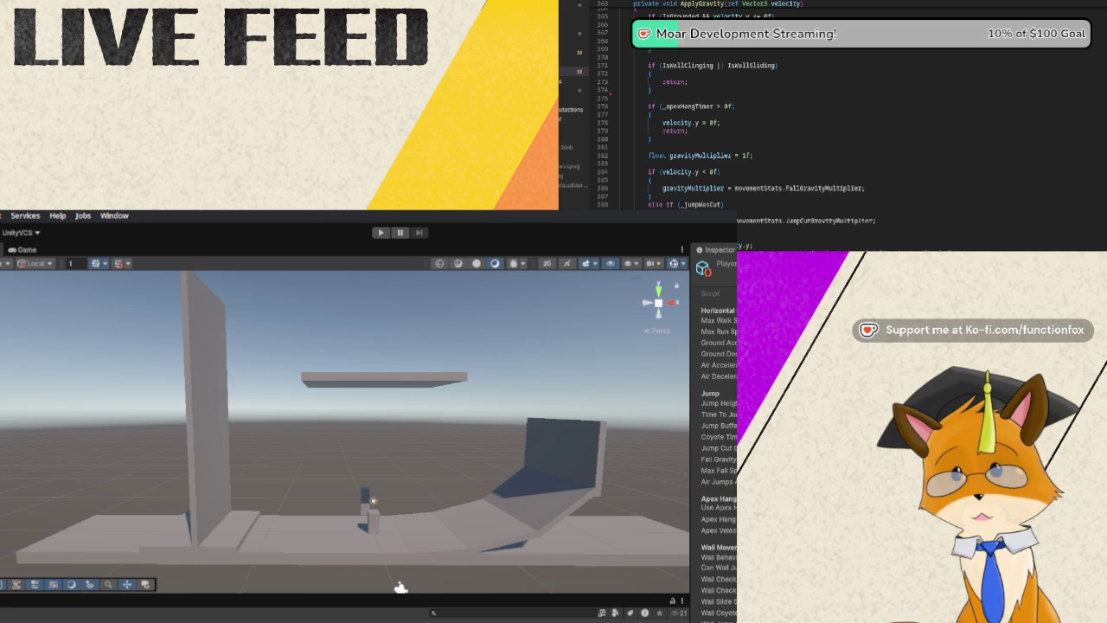
{"action": "scroll", "coordinate": [772, 227], "scroll_direction": "down", "scroll_amount": 7}
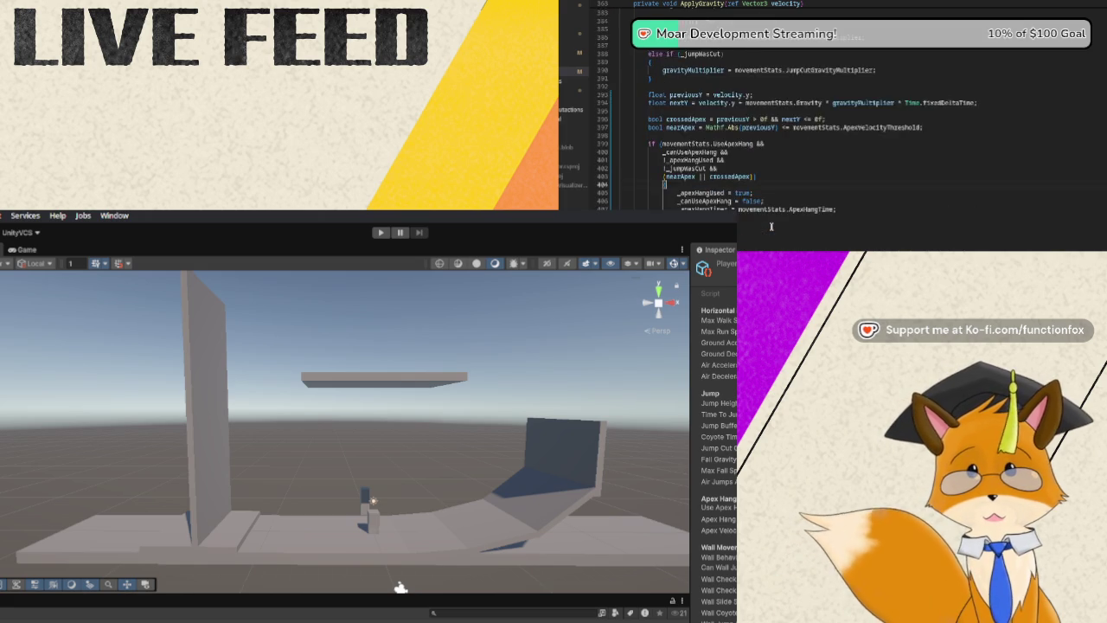
{"action": "scroll", "coordinate": [771, 226], "scroll_direction": "down", "scroll_amount": 5}
{"action": "scroll", "coordinate": [772, 227], "scroll_direction": "down", "scroll_amount": 12}
{"action": "scroll", "coordinate": [771, 227], "scroll_direction": "up", "scroll_amount": 15}
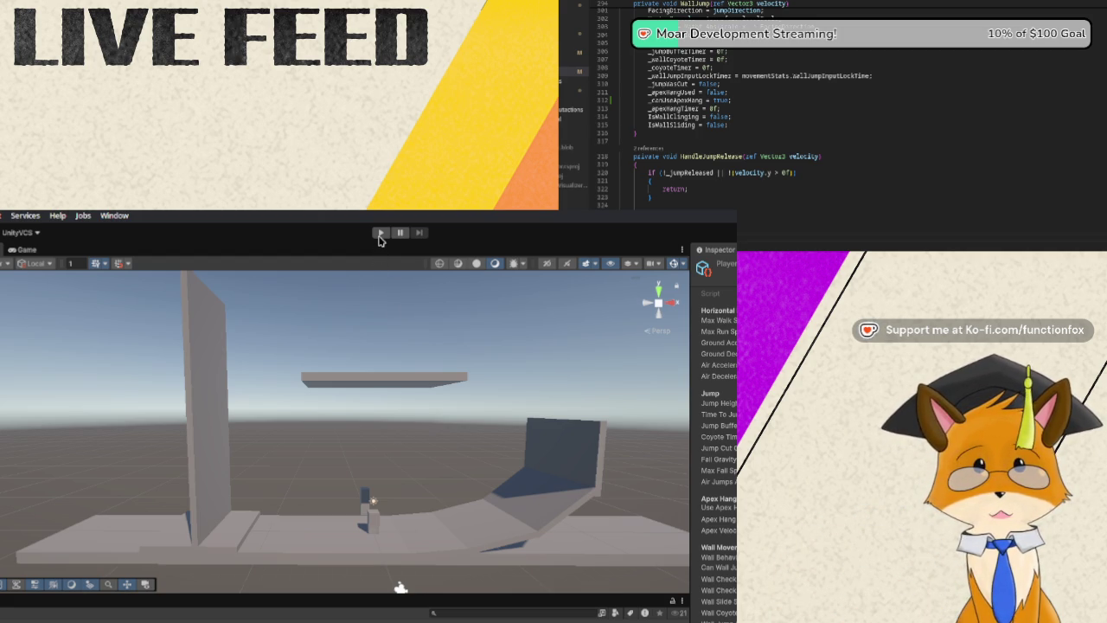
Start Play mode and wall-jump the player up the side of the tall pillar.
{"action": "left_click", "coordinate": [379, 233]}
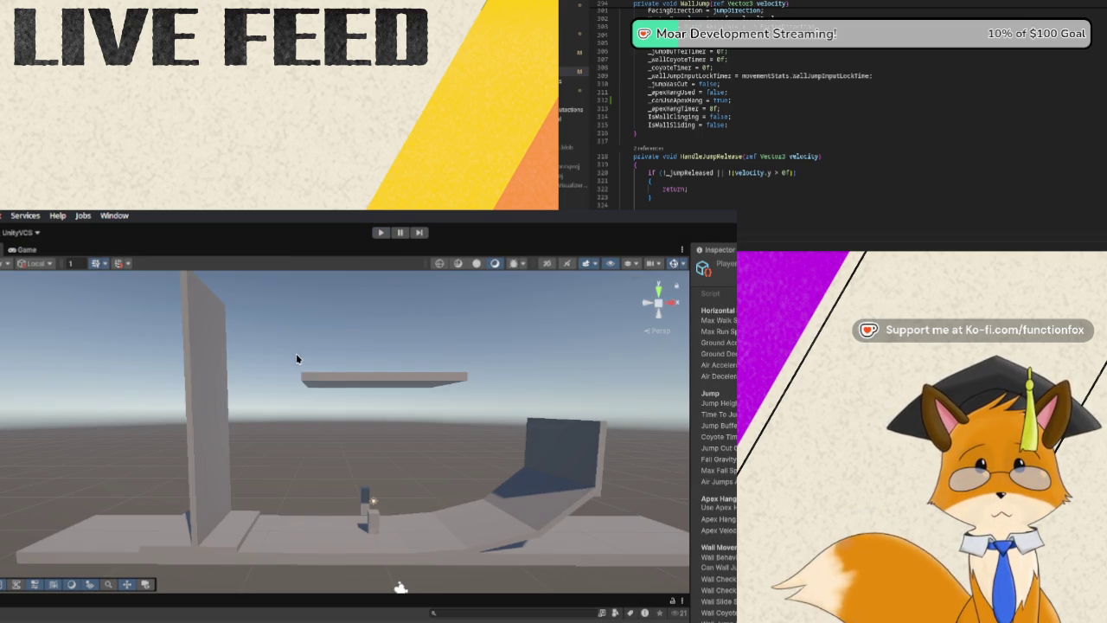
{"action": "left_click", "coordinate": [379, 230]}
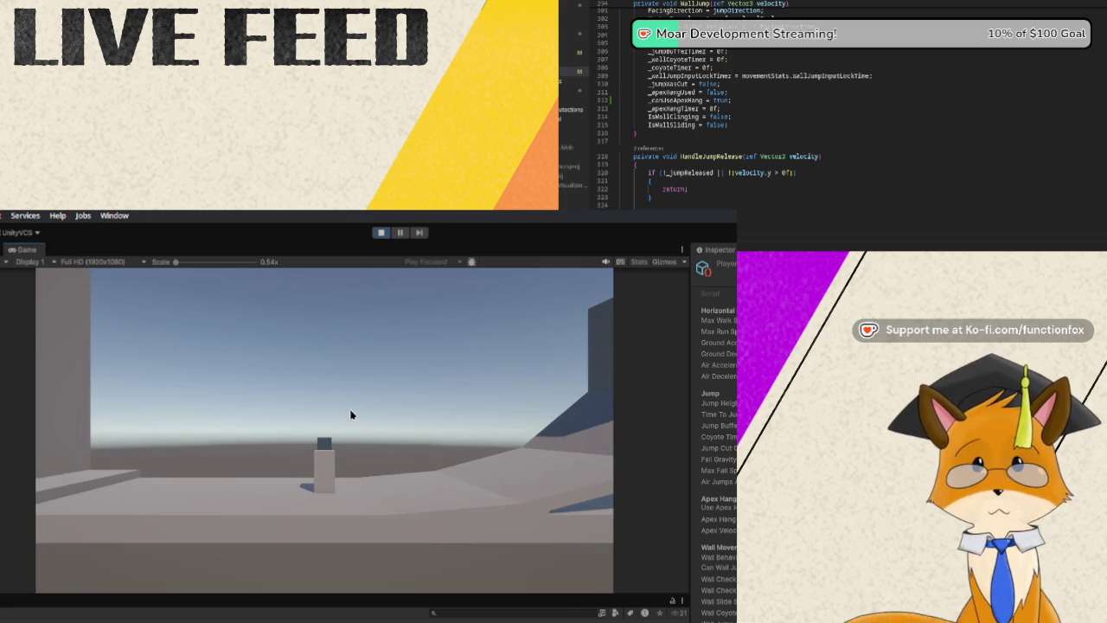
{"action": "key", "text": "d"}
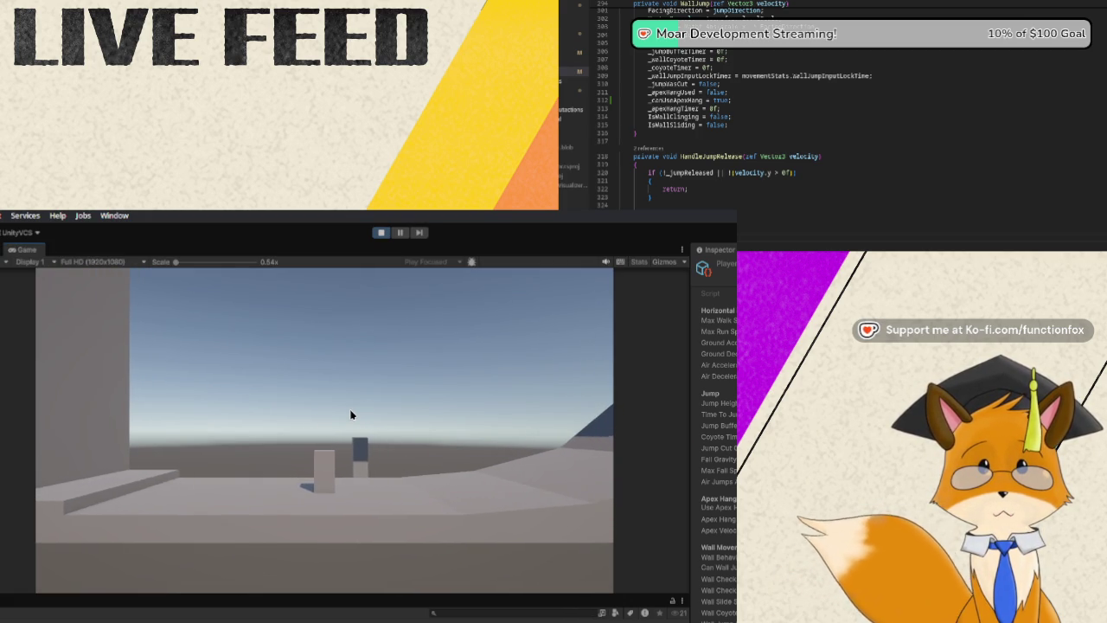
{"action": "key", "text": "space"}
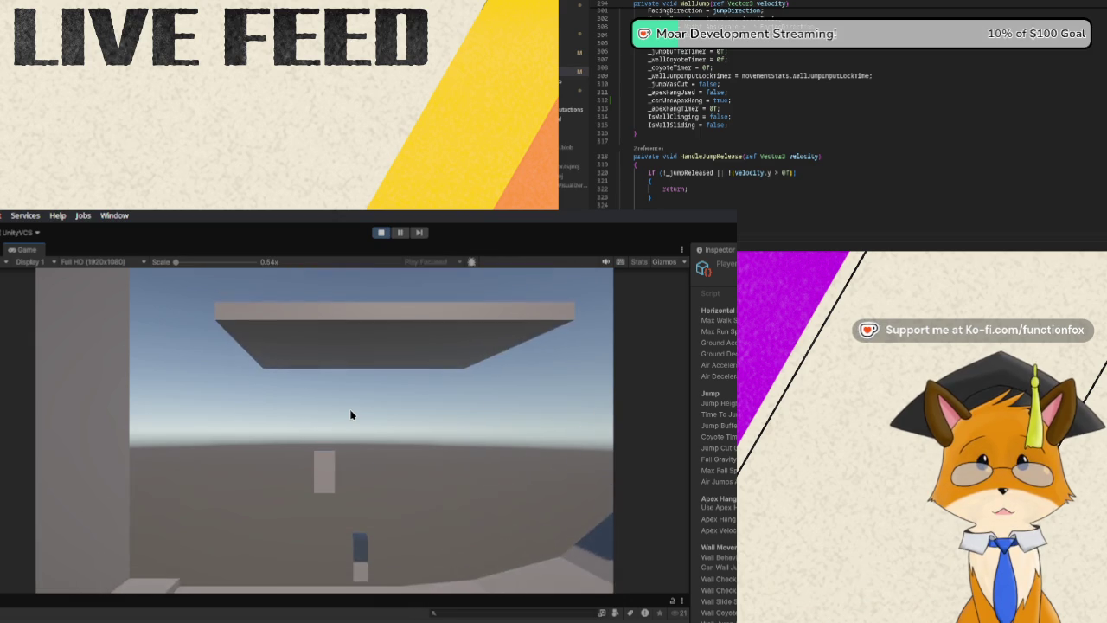
{"action": "key", "text": "space"}
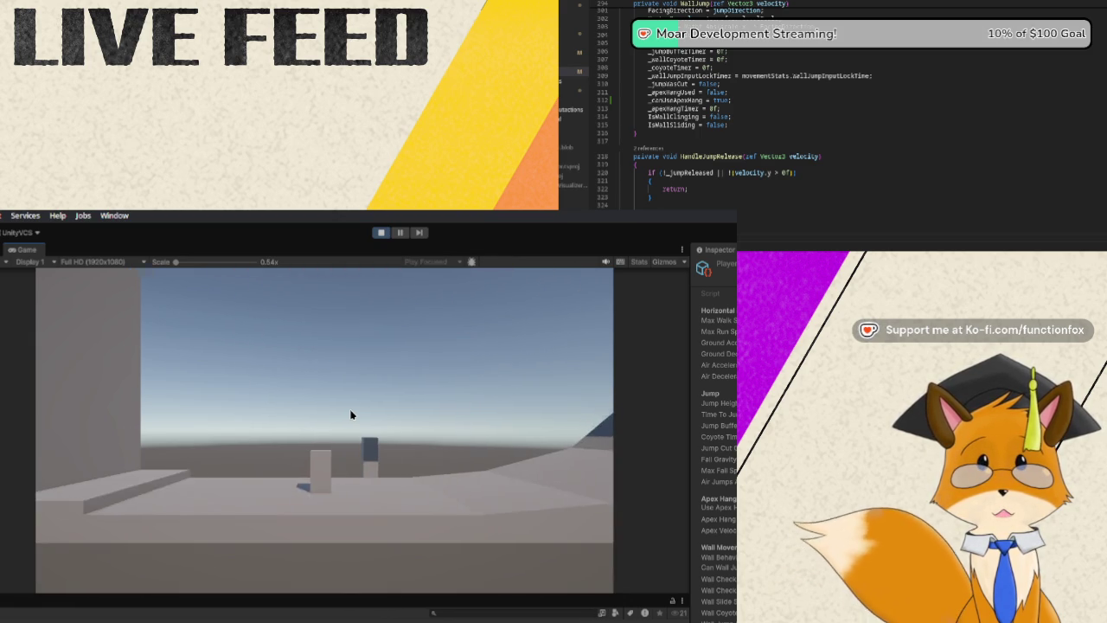
{"action": "key", "text": "space"}
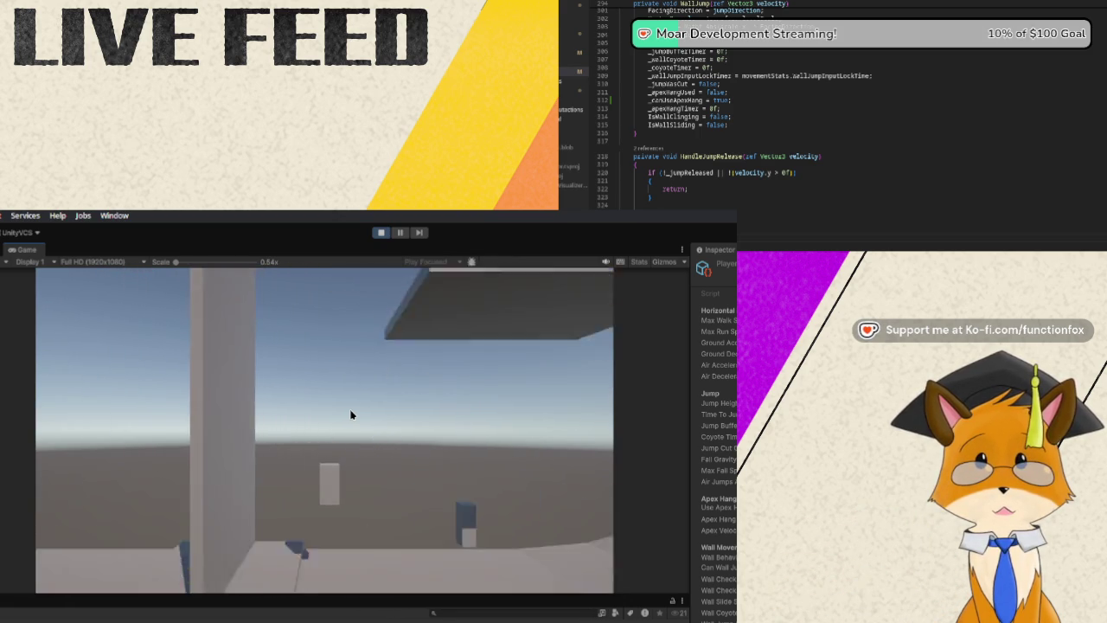
{"action": "key", "text": "space"}
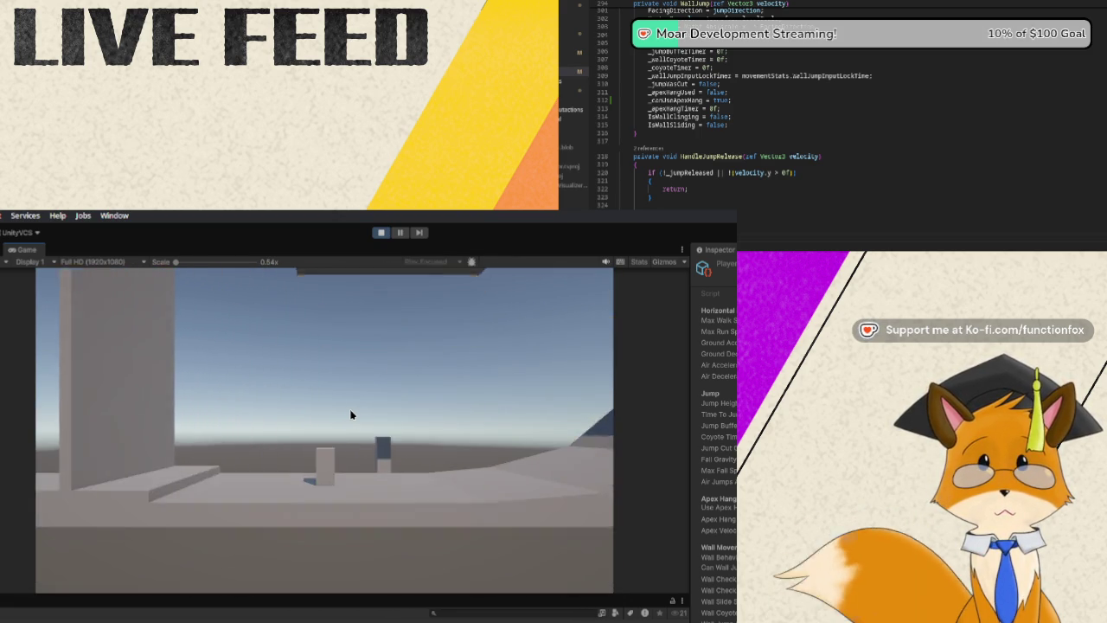
{"action": "key", "text": "space"}
{"action": "key", "text": "space"}
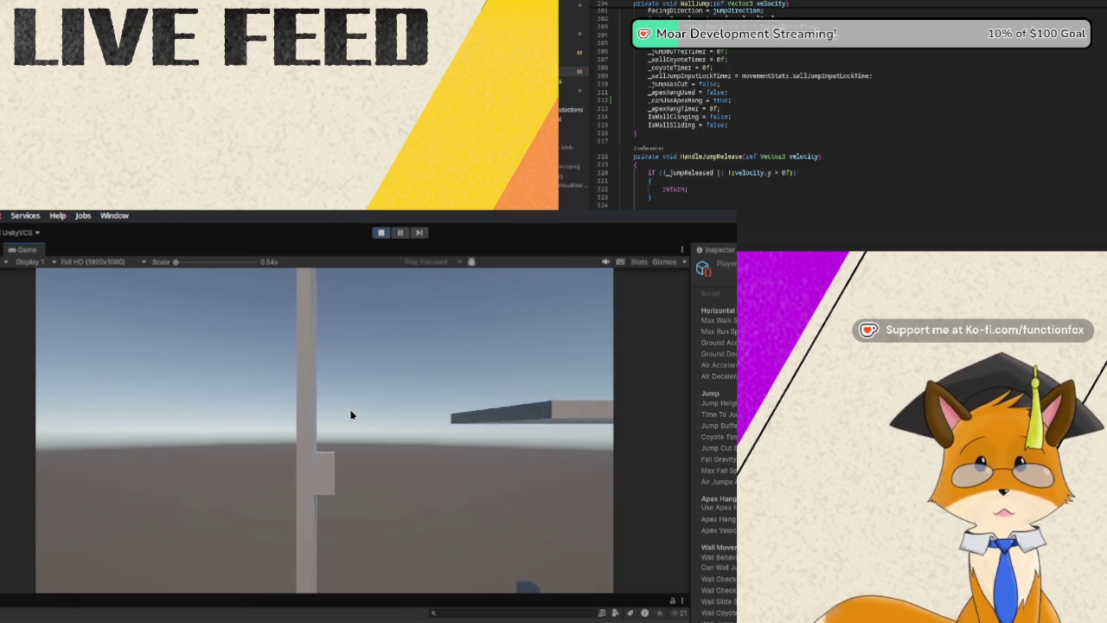
{"action": "key", "text": "space"}
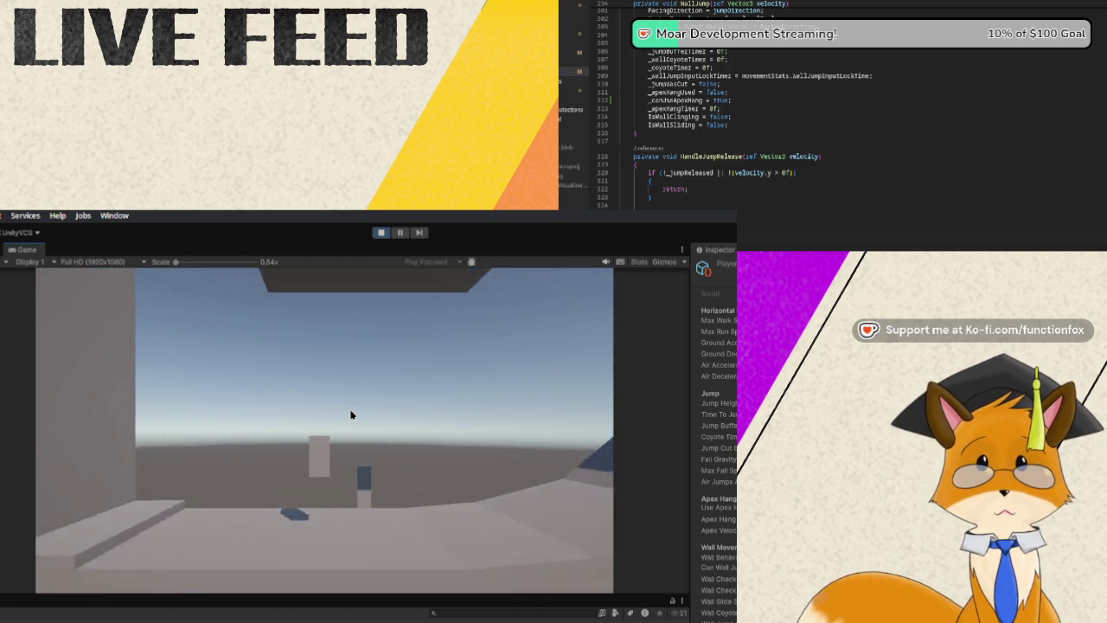
{"action": "key", "text": "space"}
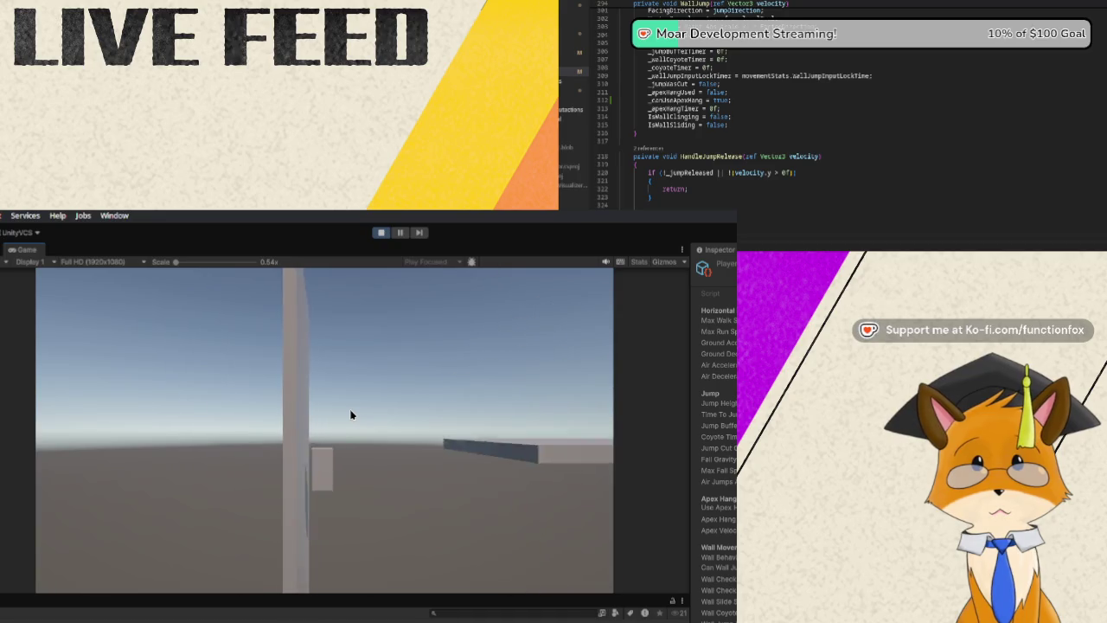
{"action": "key", "text": "space"}
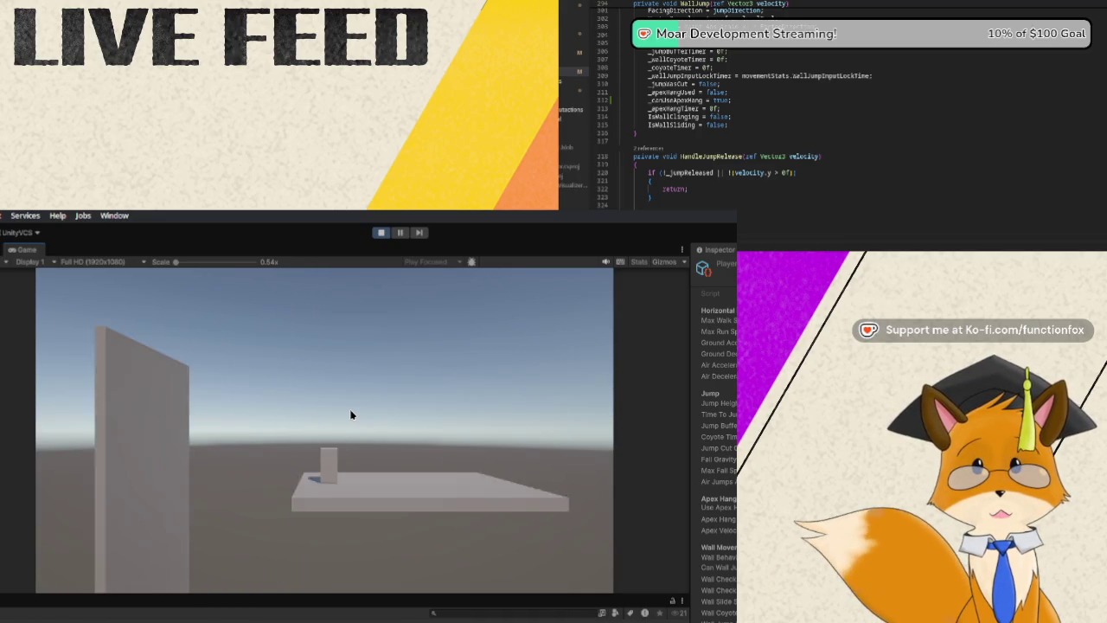
{"action": "key", "text": "space"}
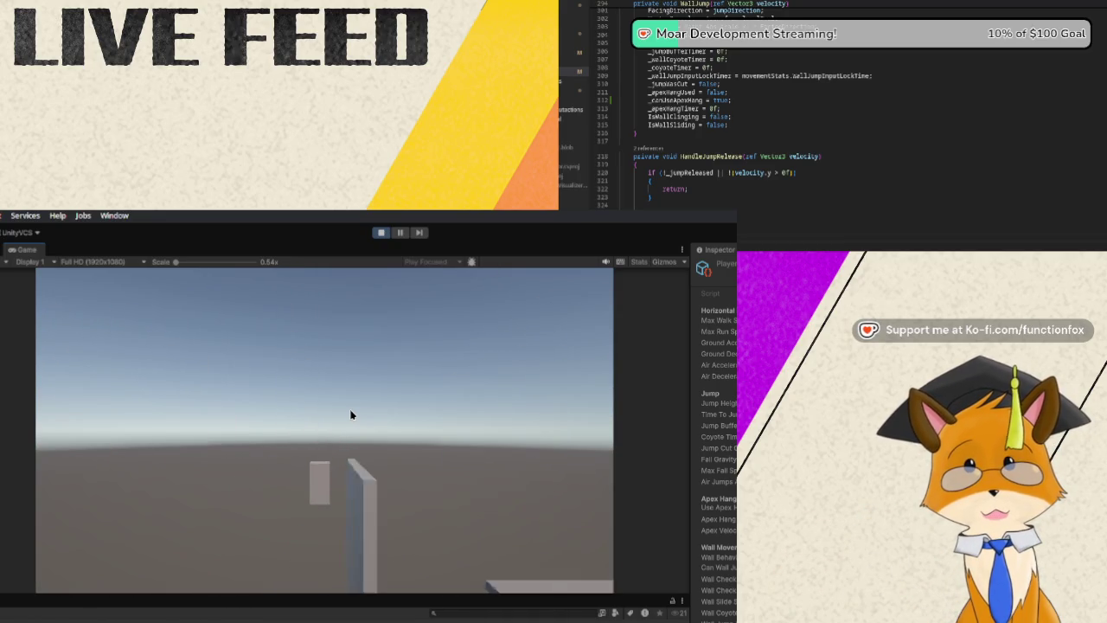
Keep wall-jumping off the pillar, then jump over the ramp and head back past the pillar.
{"action": "key", "text": "space"}
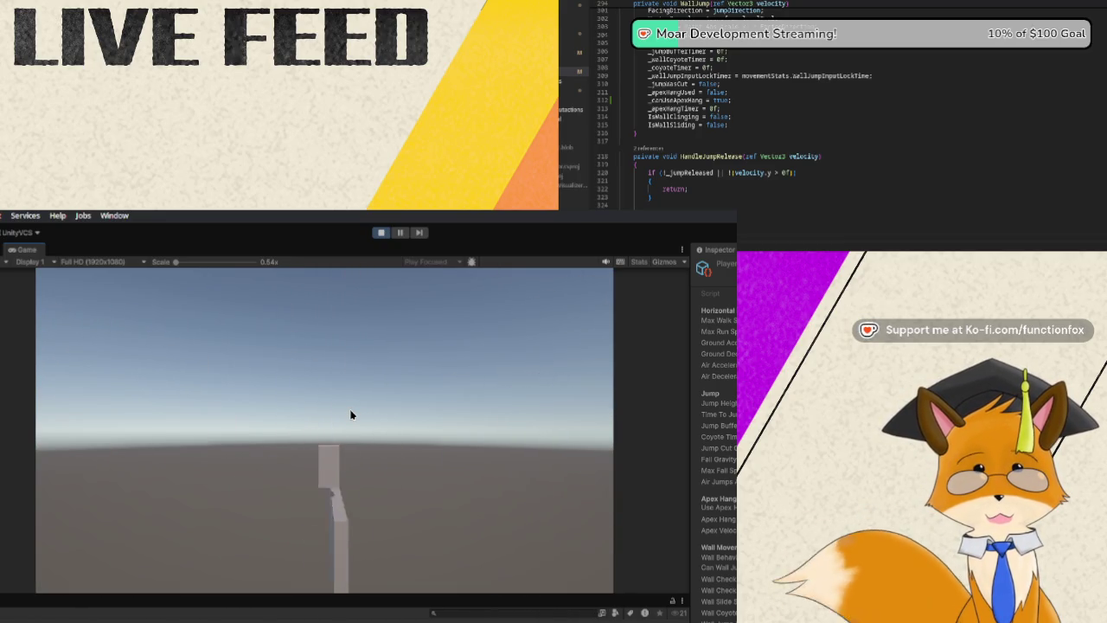
{"action": "key", "text": "space"}
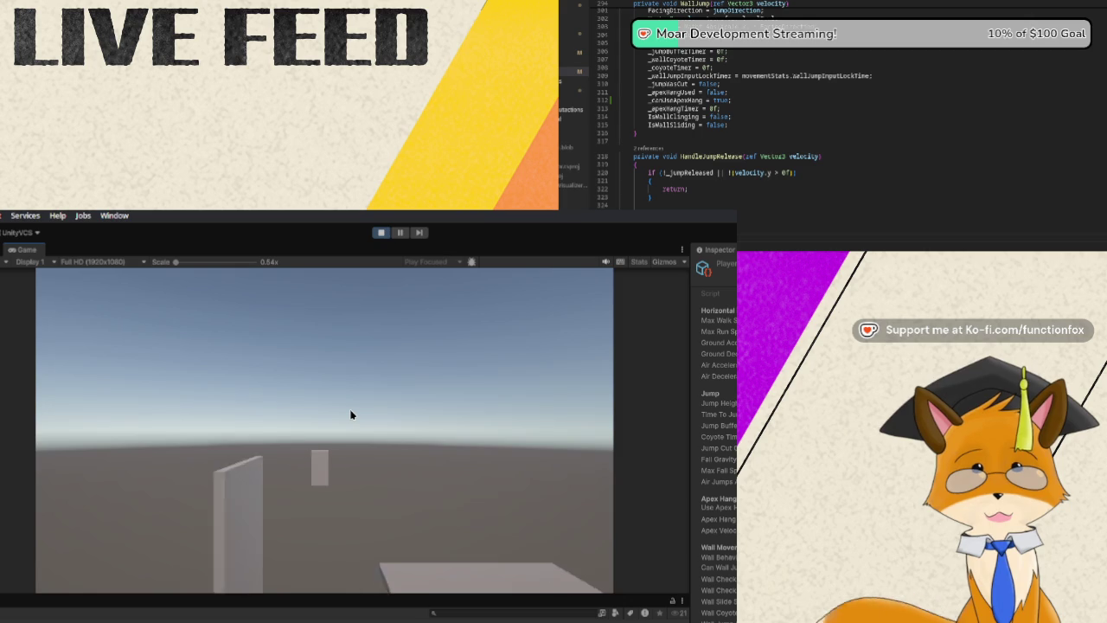
{"action": "key", "text": "space"}
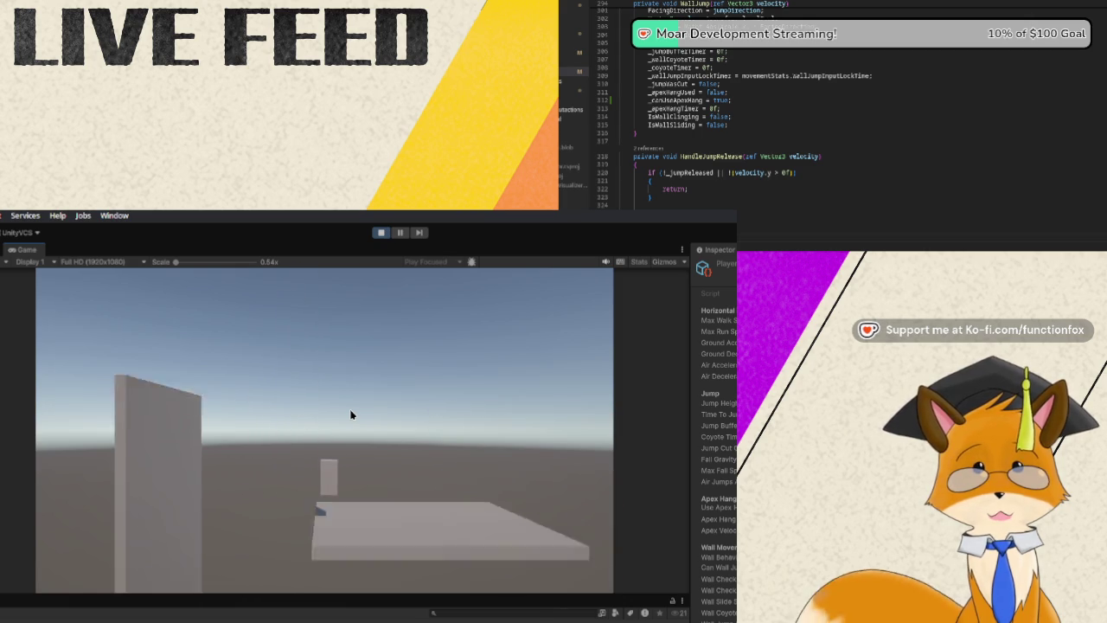
{"action": "key", "text": "space"}
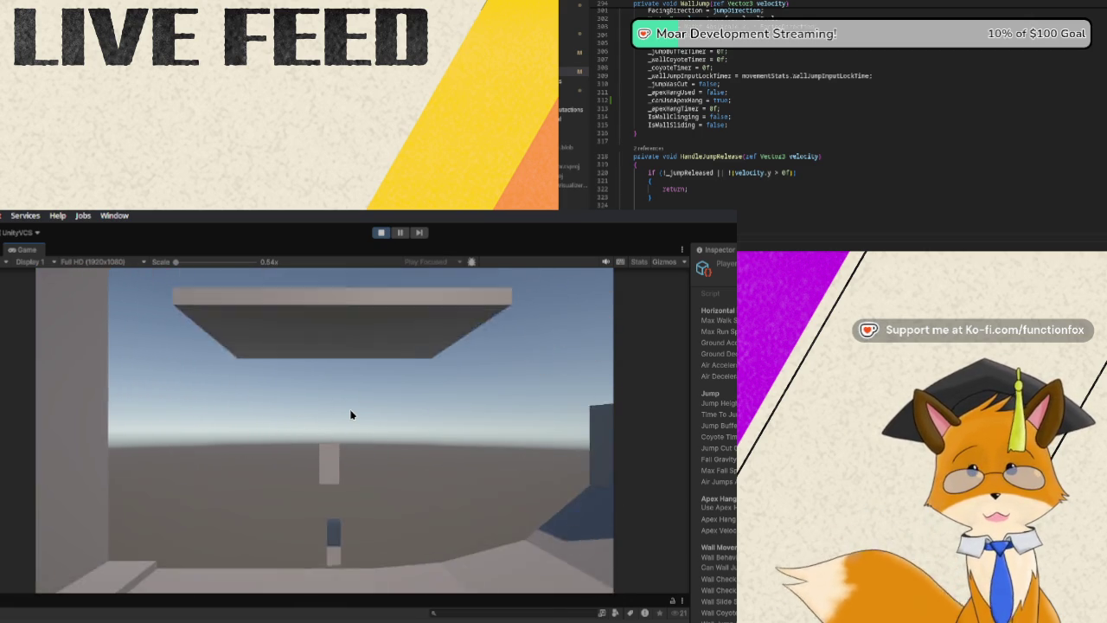
{"action": "key", "text": "space"}
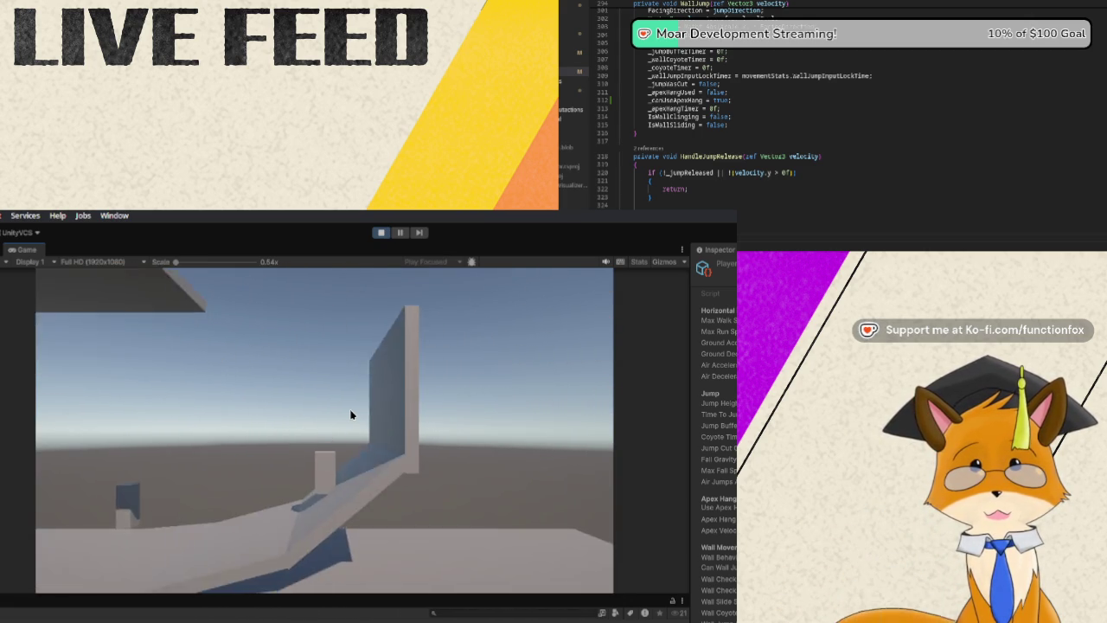
{"action": "key", "text": "space"}
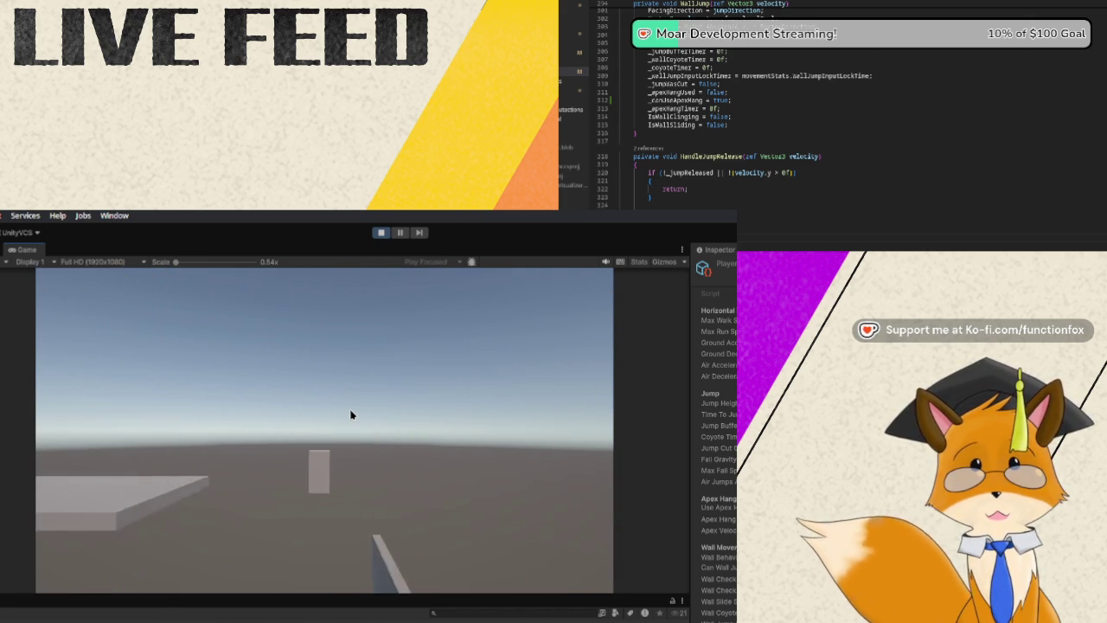
{"action": "key", "text": "space"}
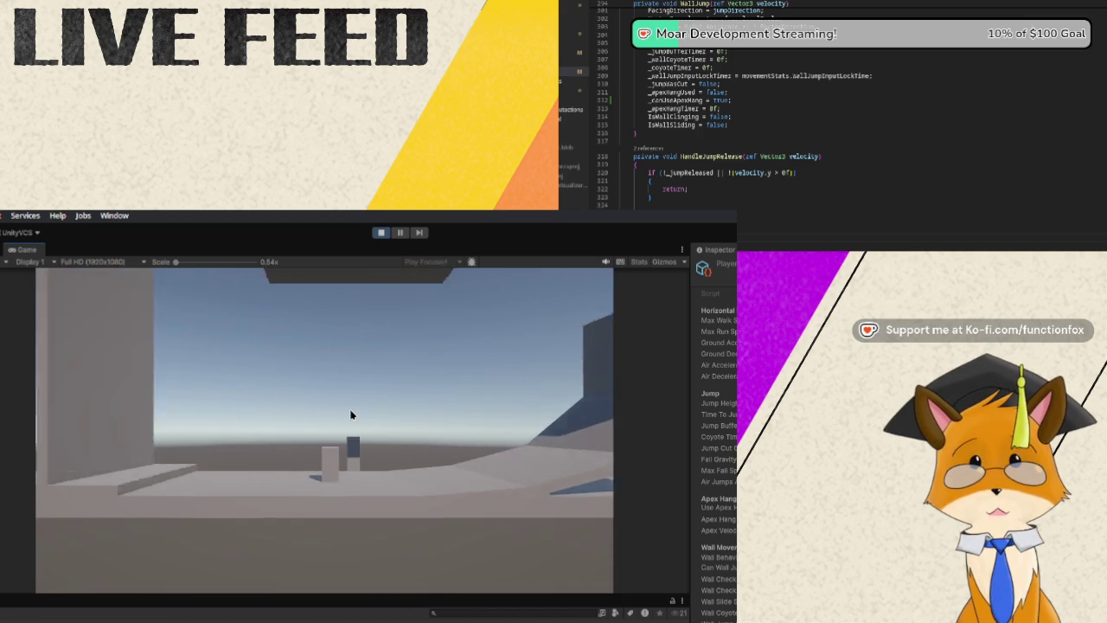
{"action": "key", "text": "space"}
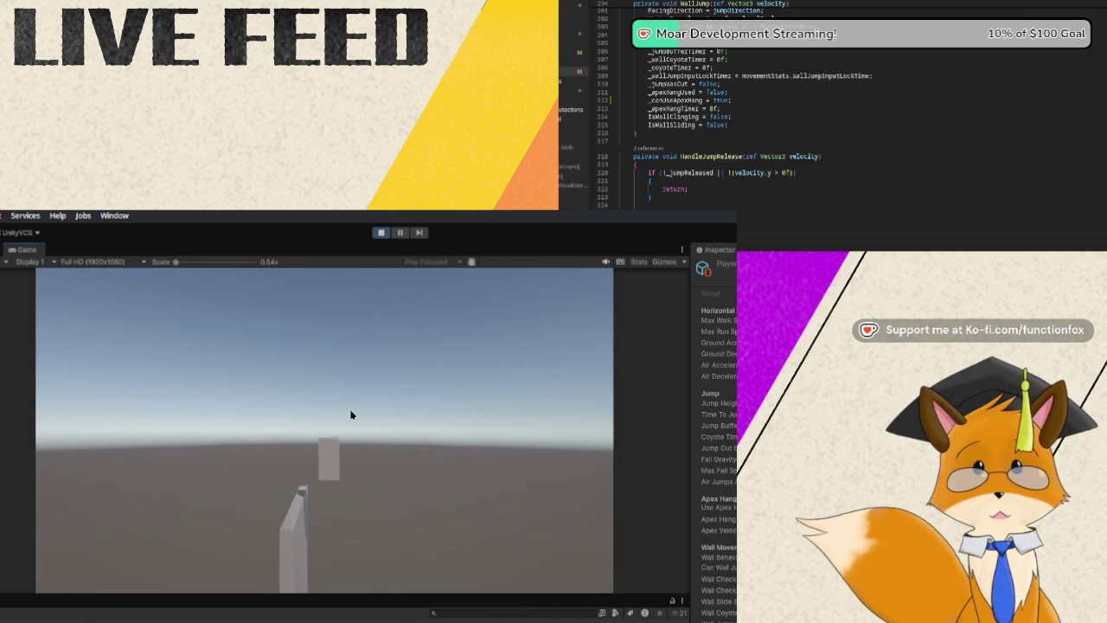
{"action": "key", "text": "space"}
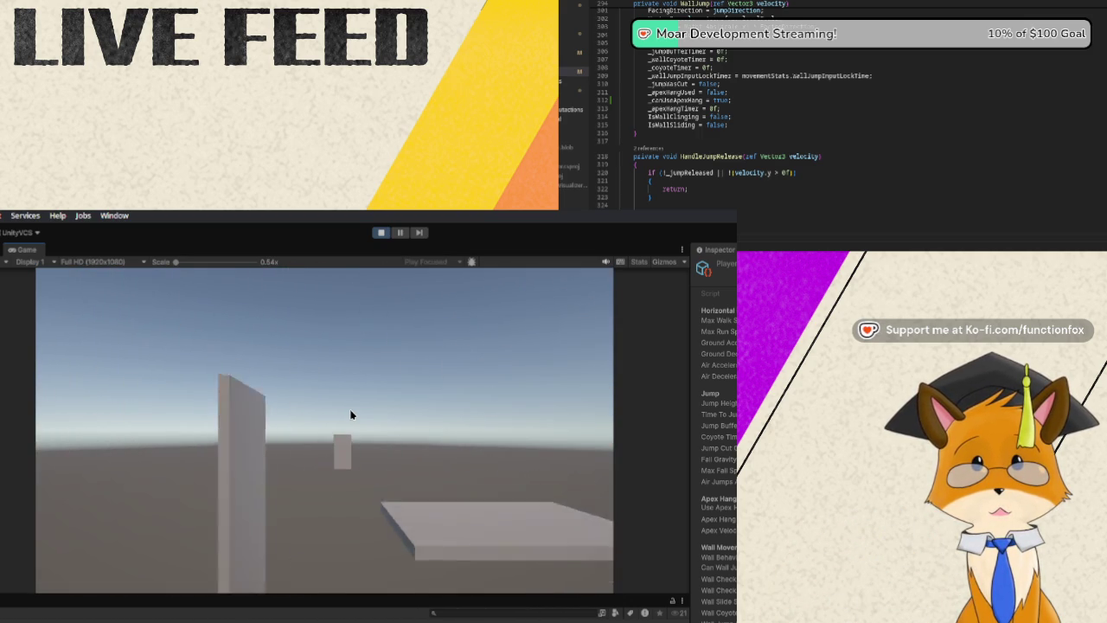
{"action": "key", "text": "space"}
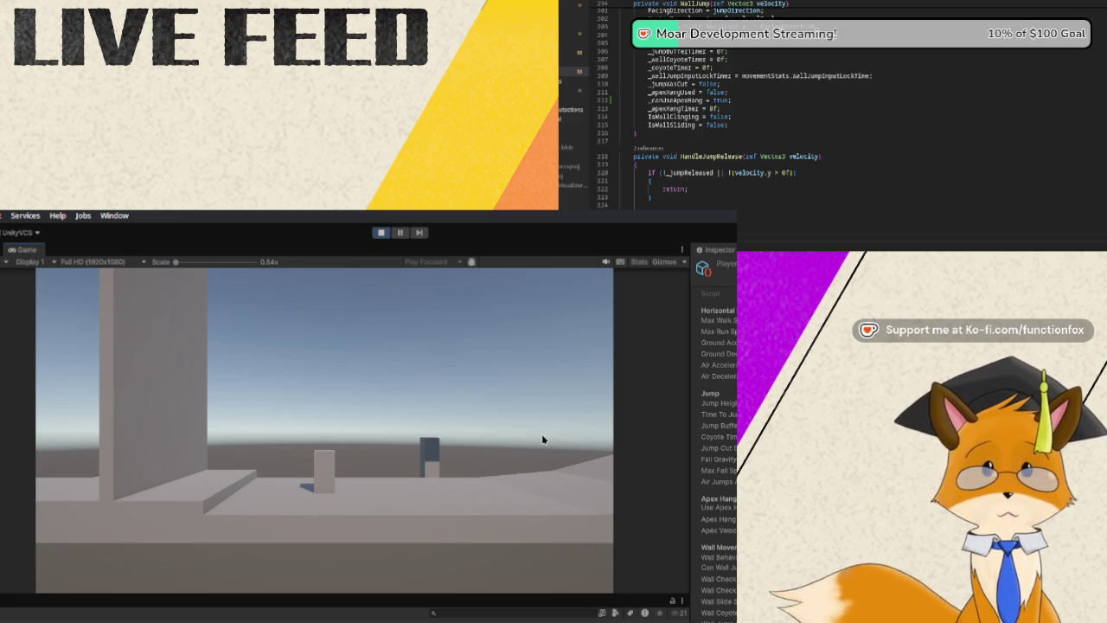
Run the player to the pillar and wall-jump repeatedly to climb it.
{"action": "key", "text": "space"}
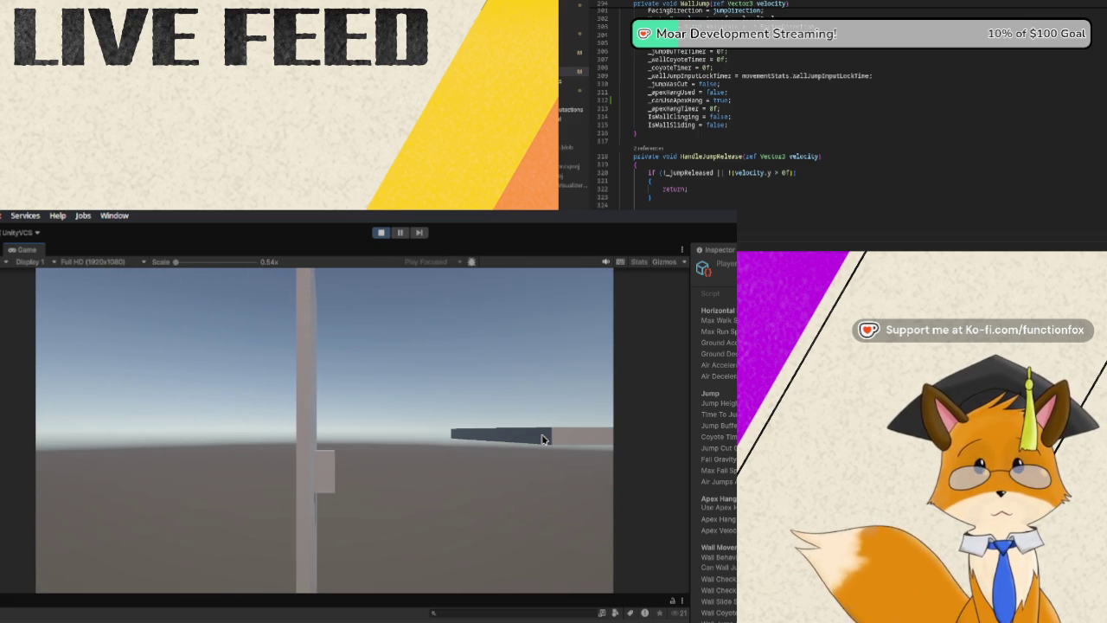
{"action": "key", "text": "space"}
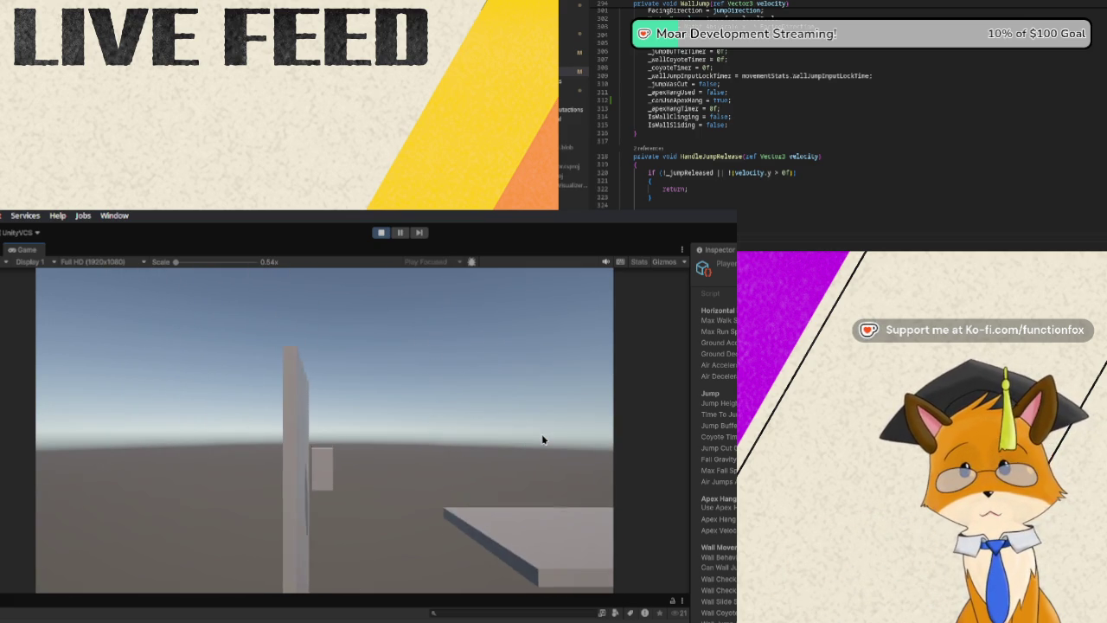
{"action": "key", "text": "a"}
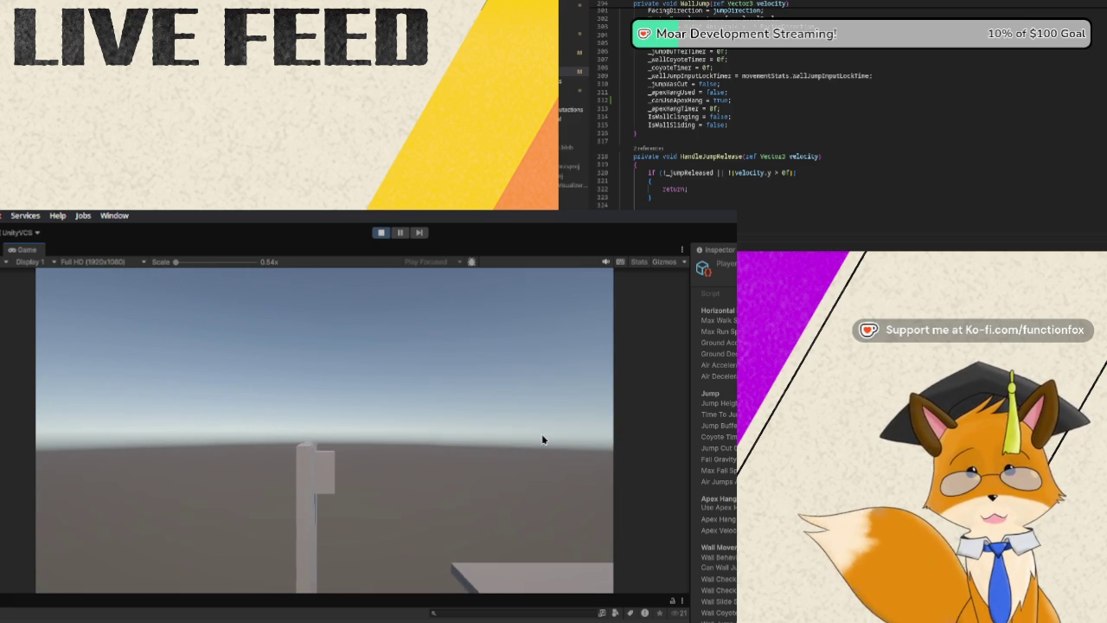
{"action": "key", "text": "d"}
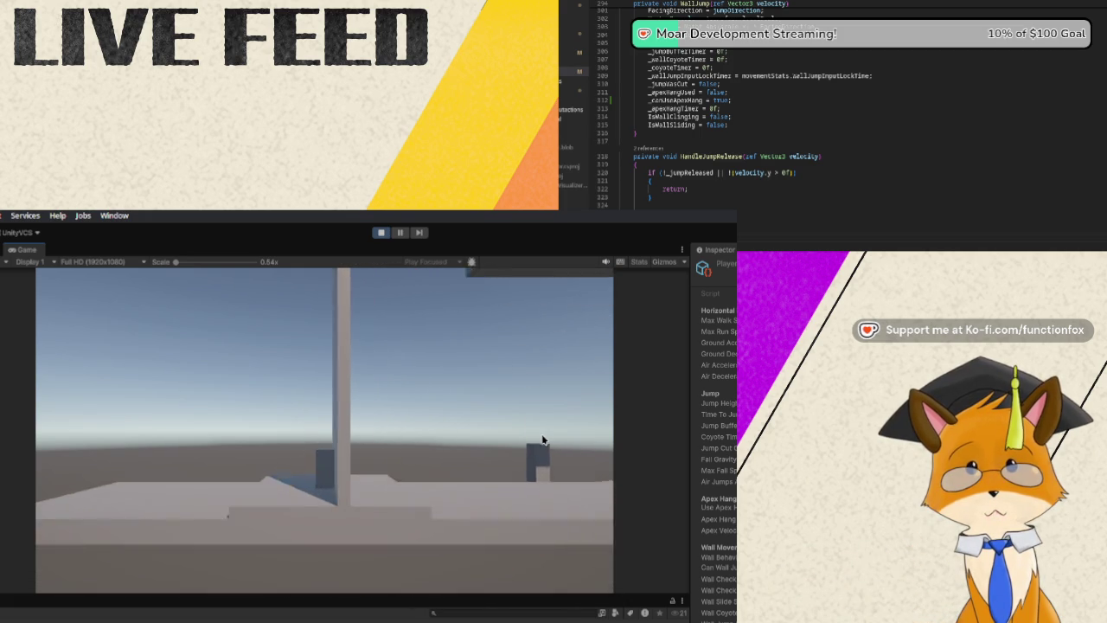
{"action": "key", "text": "space"}
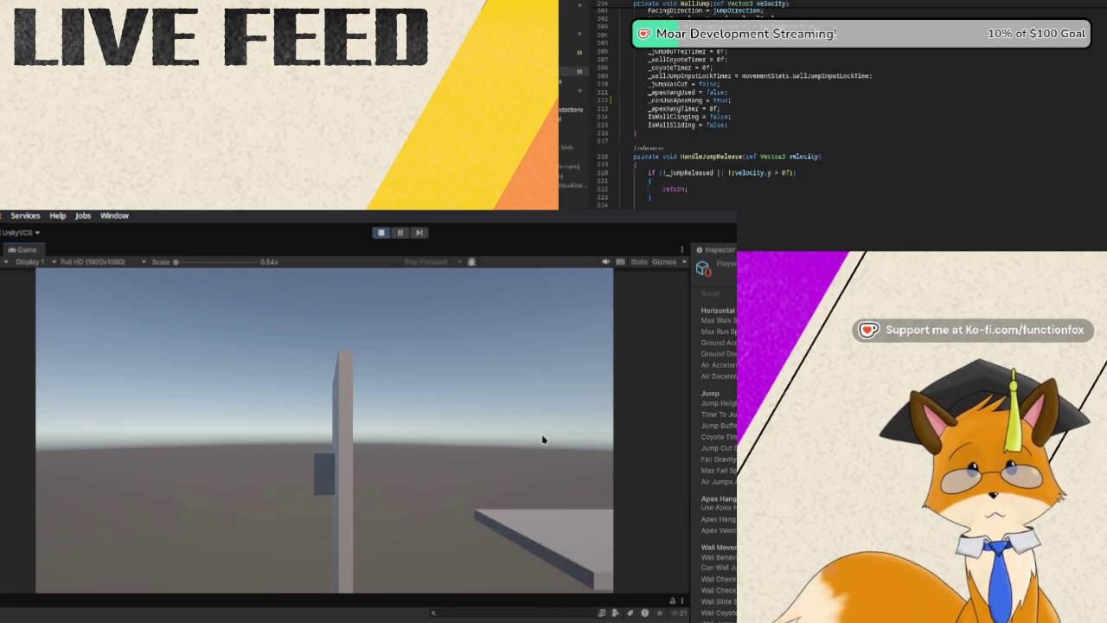
{"action": "key", "text": "space"}
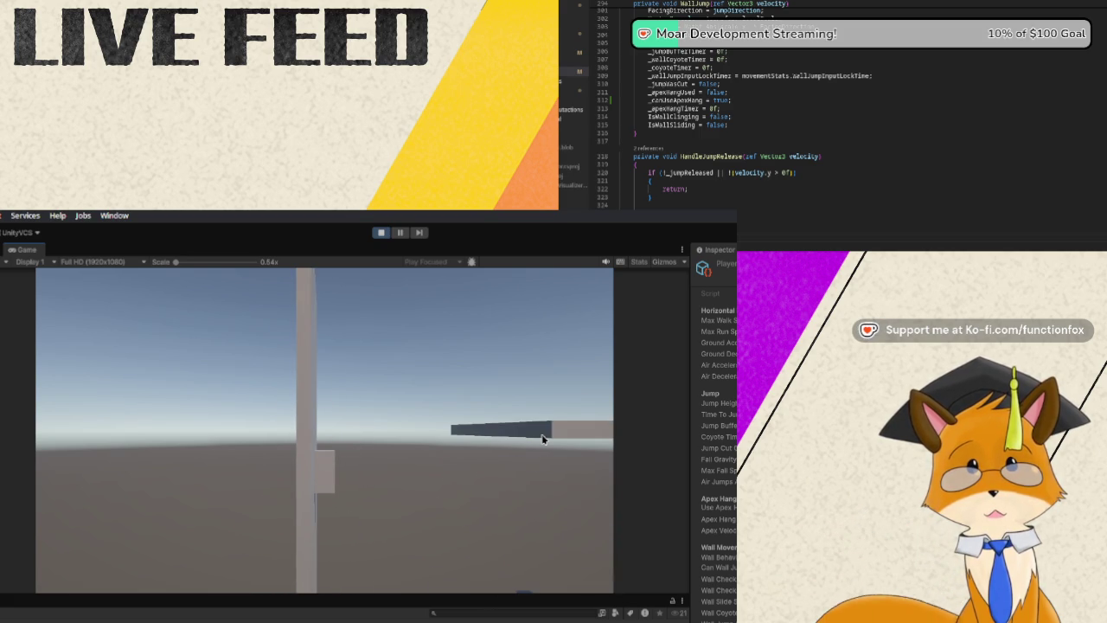
{"action": "key", "text": "space"}
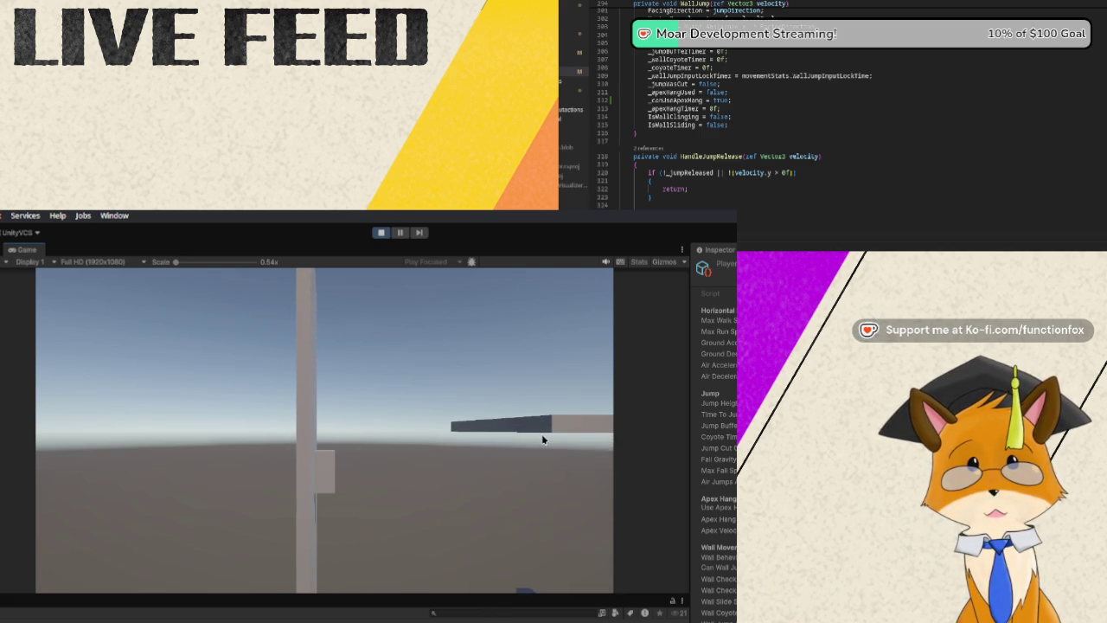
{"action": "key", "text": "space"}
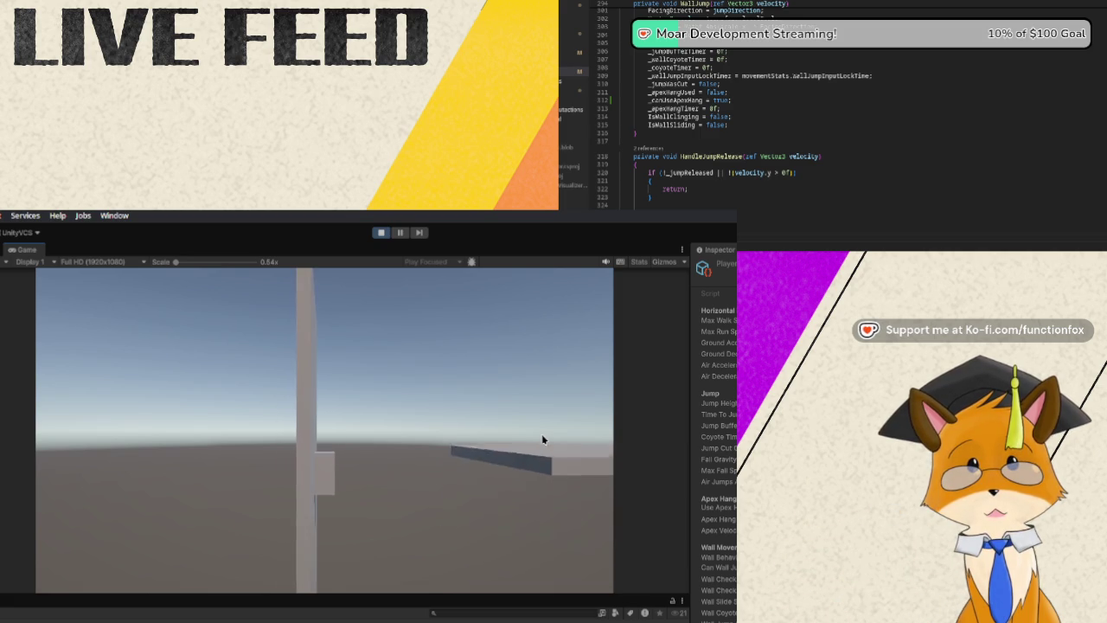
{"action": "key", "text": "space"}
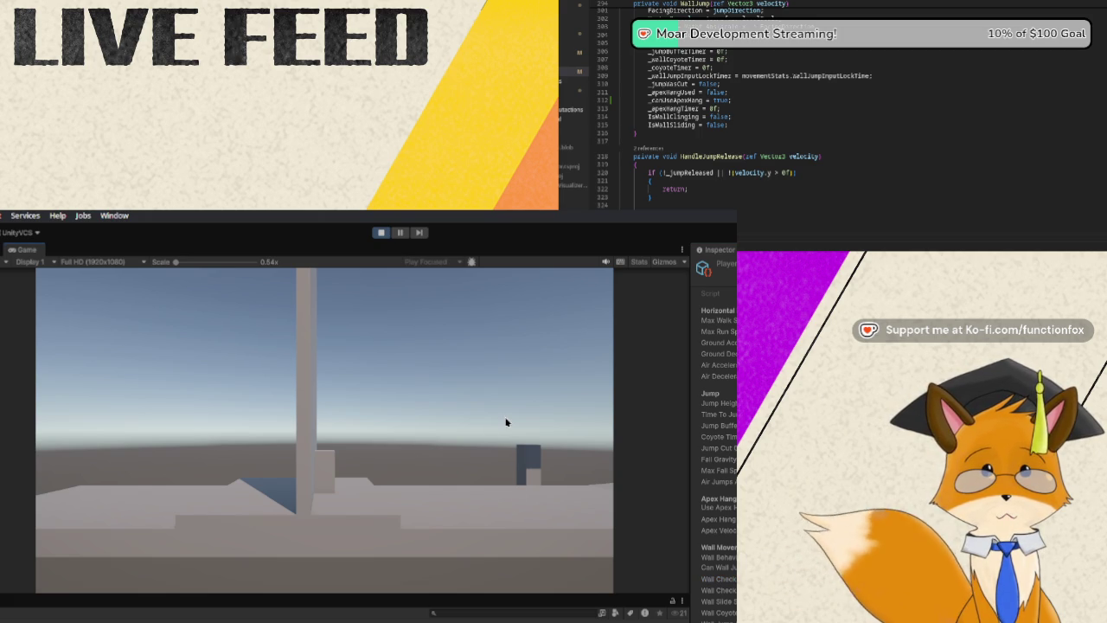
Move forward through the level and jump up the wall toward the ledge and pillar top.
{"action": "key", "text": "w"}
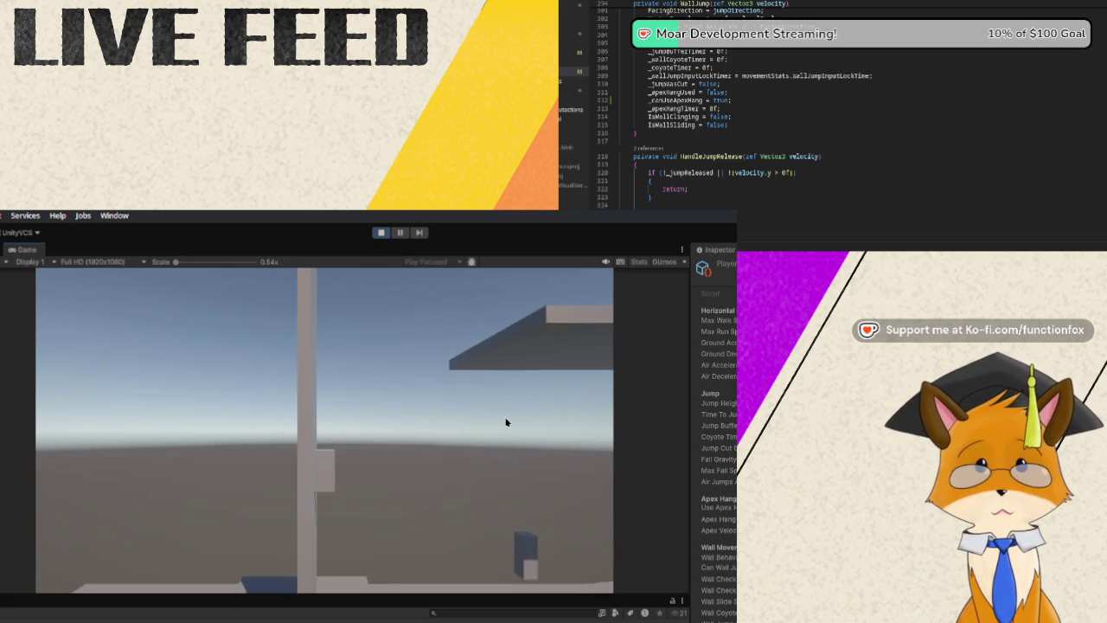
{"action": "key", "text": "space"}
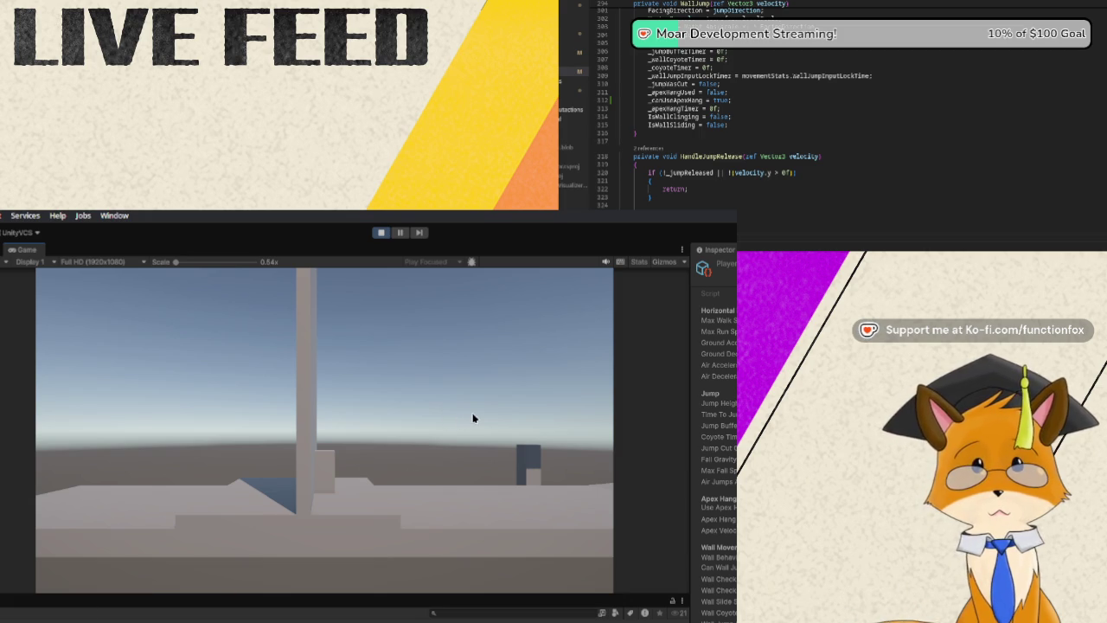
{"action": "key", "text": "space"}
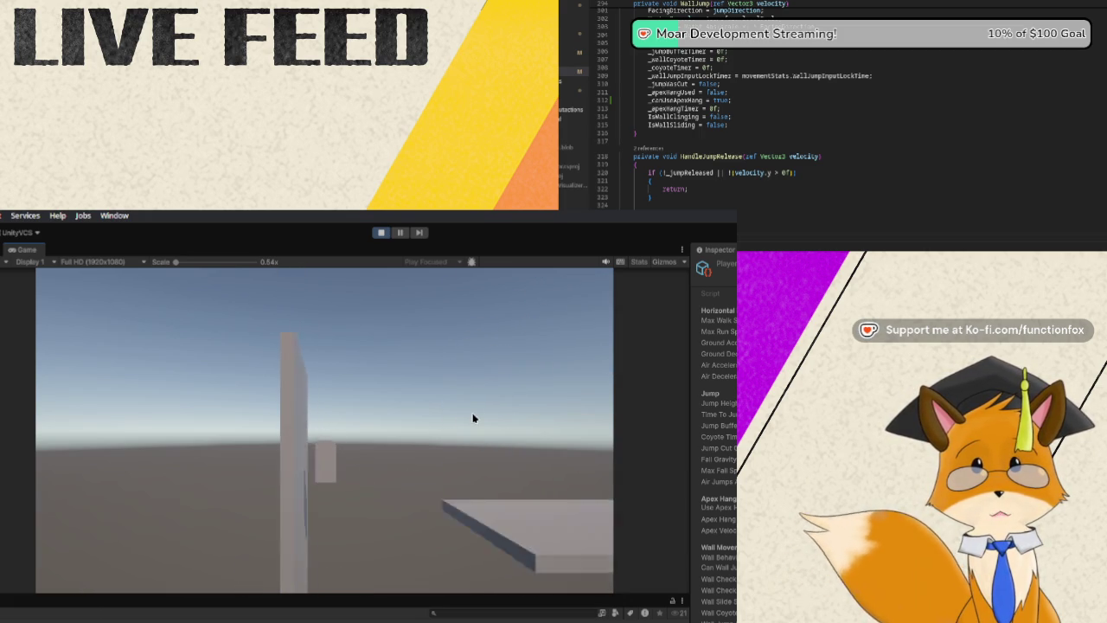
{"action": "key", "text": "space"}
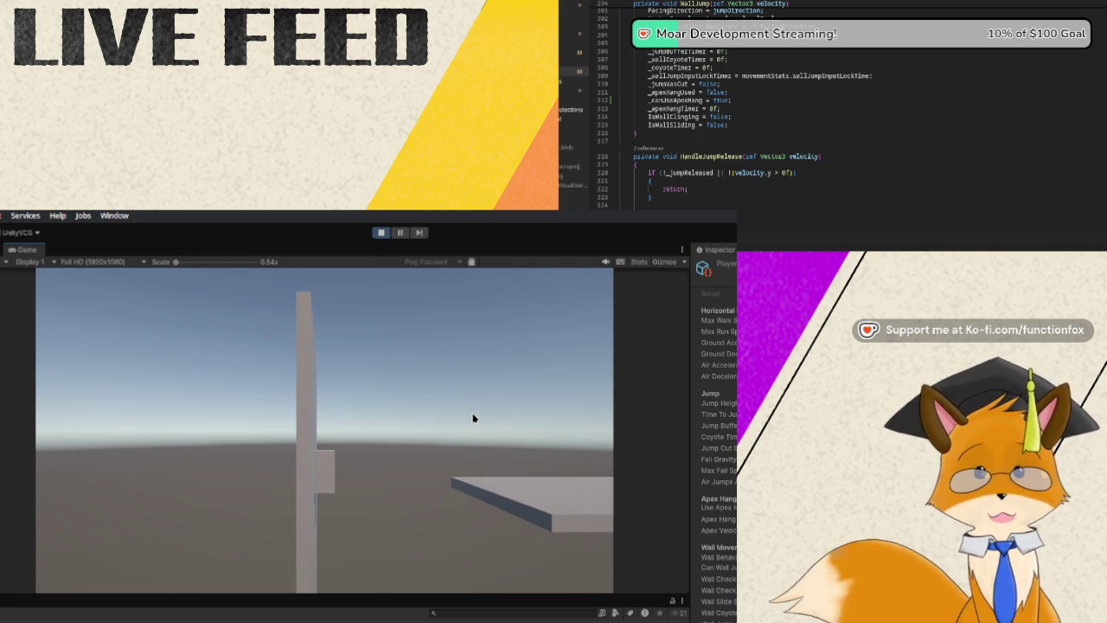
{"action": "key", "text": "space"}
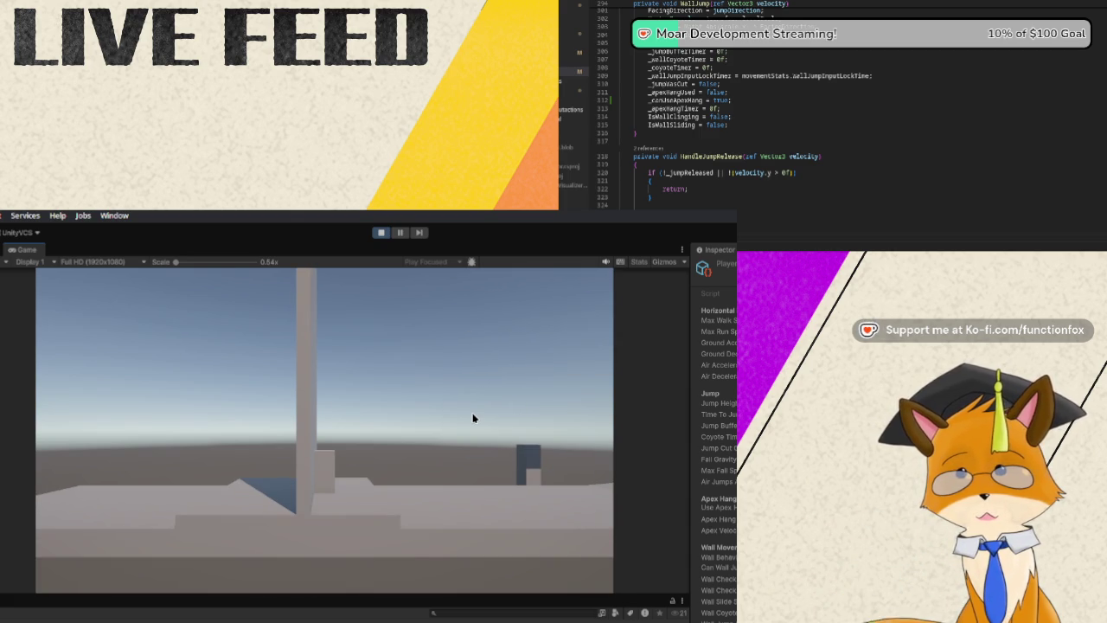
{"action": "key", "text": "space"}
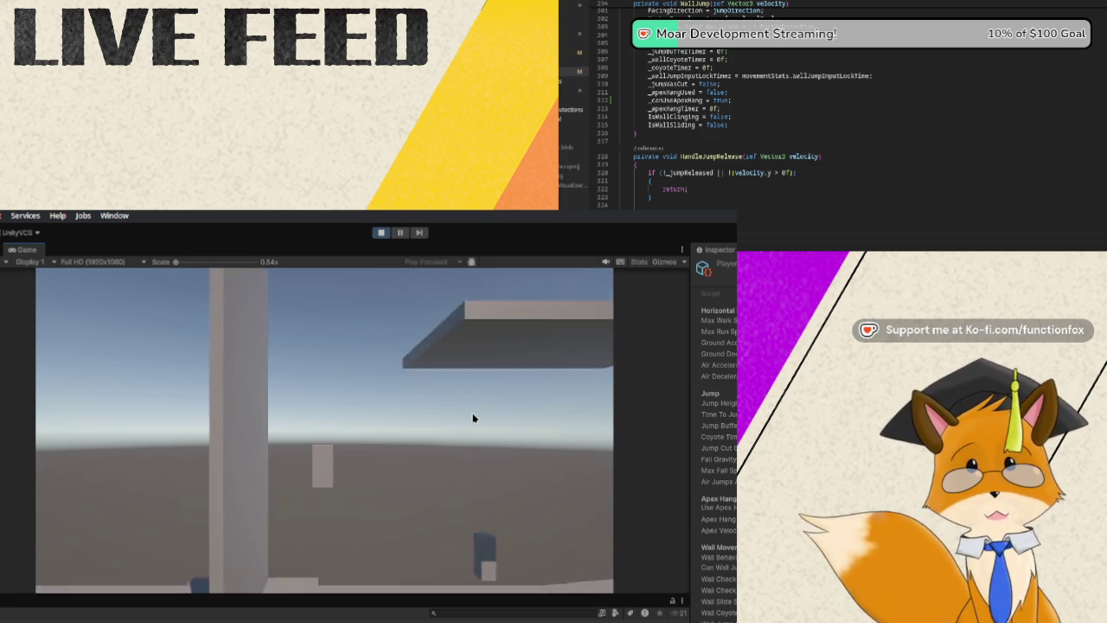
{"action": "key", "text": "space"}
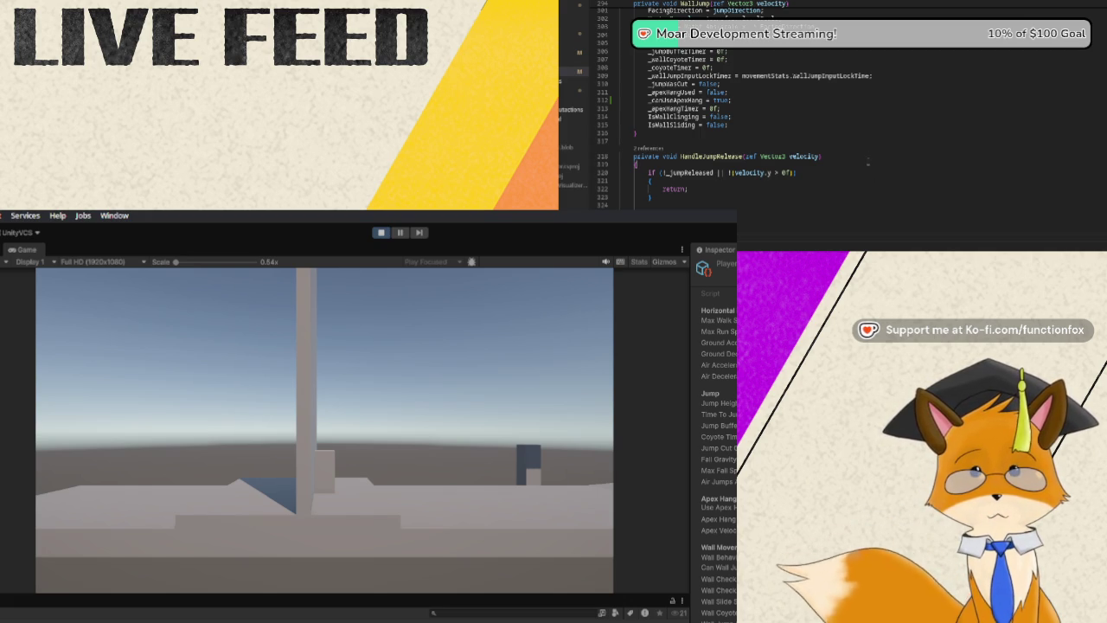
Bring HandleWallContact into view, check WallContactBehavior.Cling's Quick Info, and place the cursor at wallContactActive.
{"action": "scroll", "coordinate": [867, 162], "scroll_direction": "up", "scroll_amount": 1}
{"action": "scroll", "coordinate": [867, 163], "scroll_direction": "down", "scroll_amount": 8}
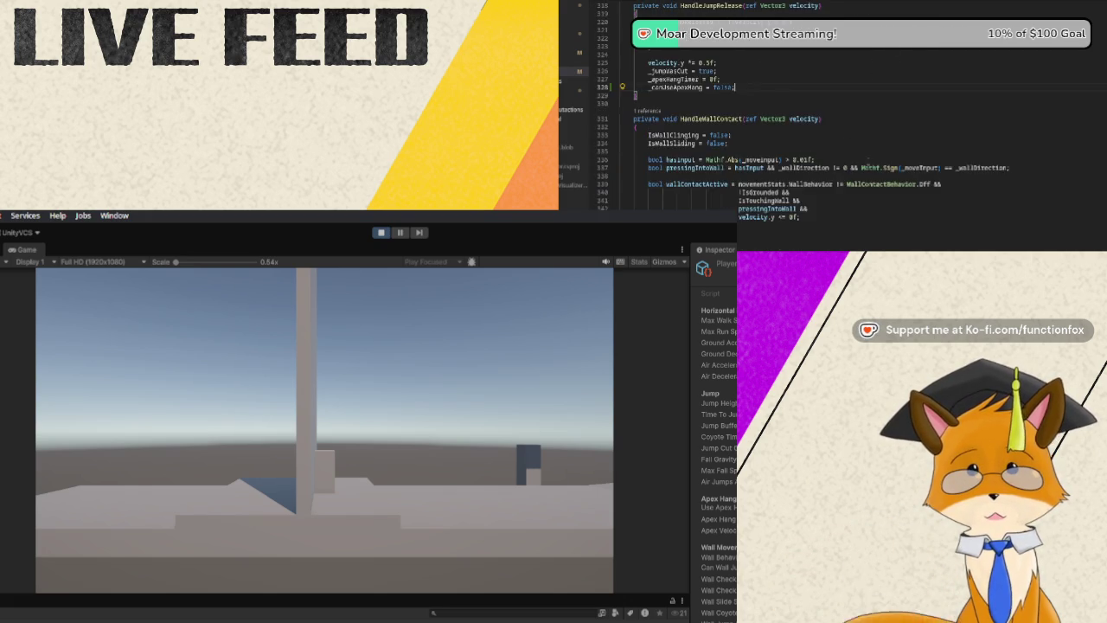
{"action": "scroll", "coordinate": [865, 159], "scroll_direction": "up", "scroll_amount": 1}
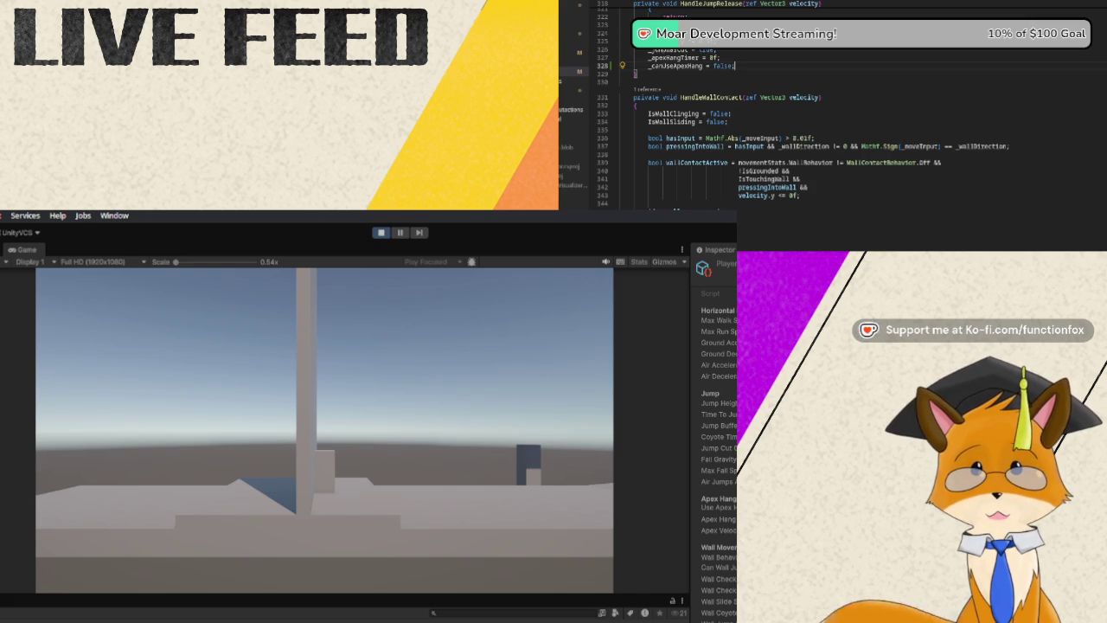
{"action": "scroll", "coordinate": [821, 113], "scroll_direction": "down", "scroll_amount": 1}
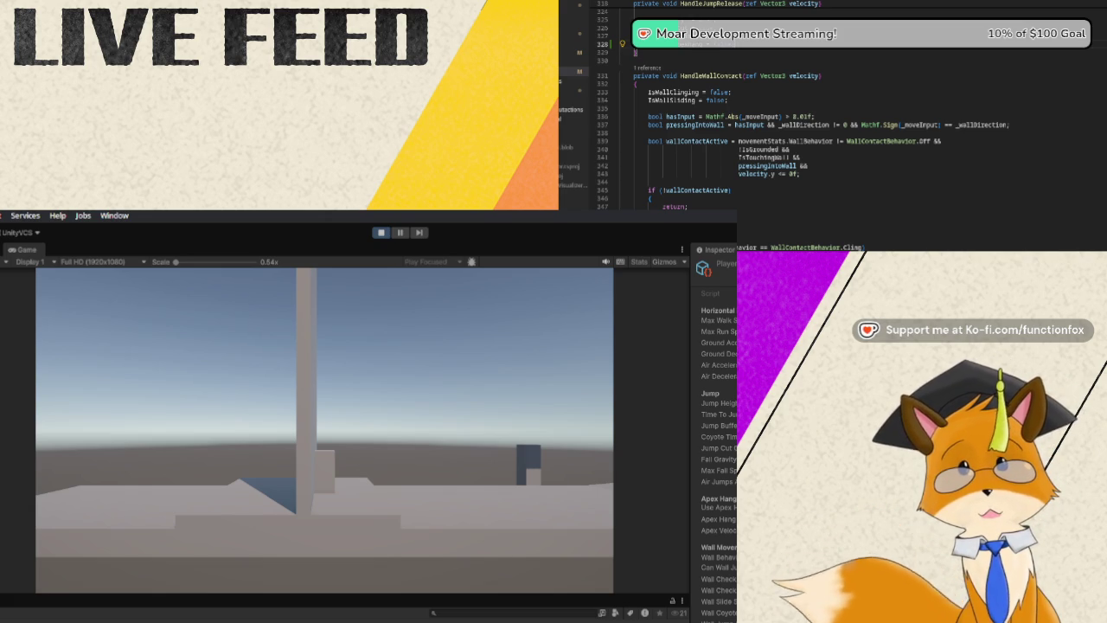
{"action": "mouse_move", "coordinate": [854, 247]}
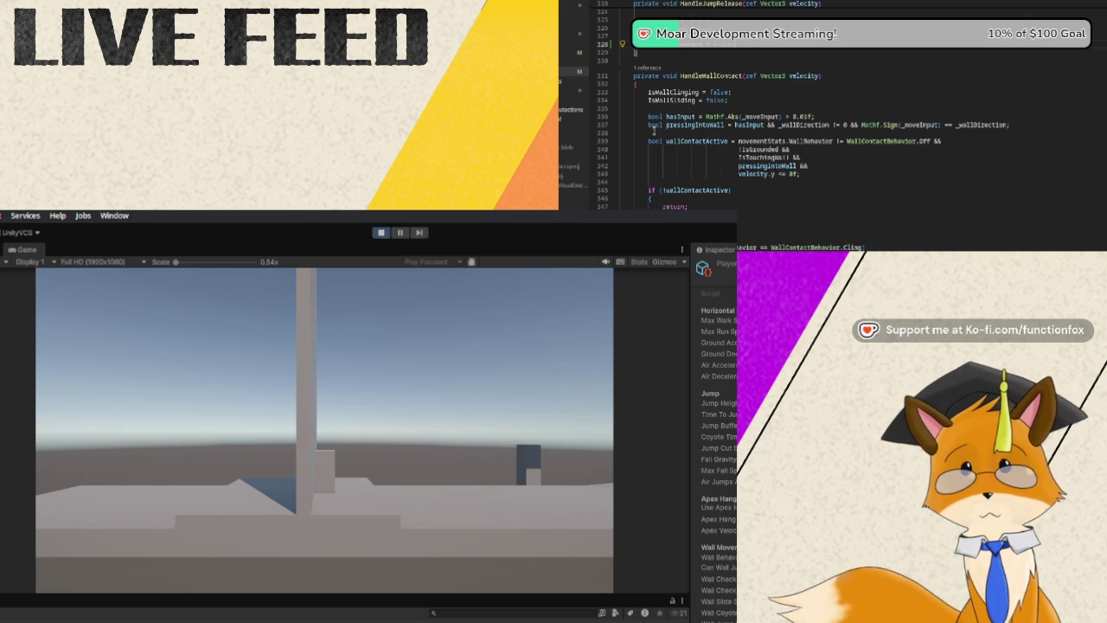
{"action": "left_click", "coordinate": [645, 140]}
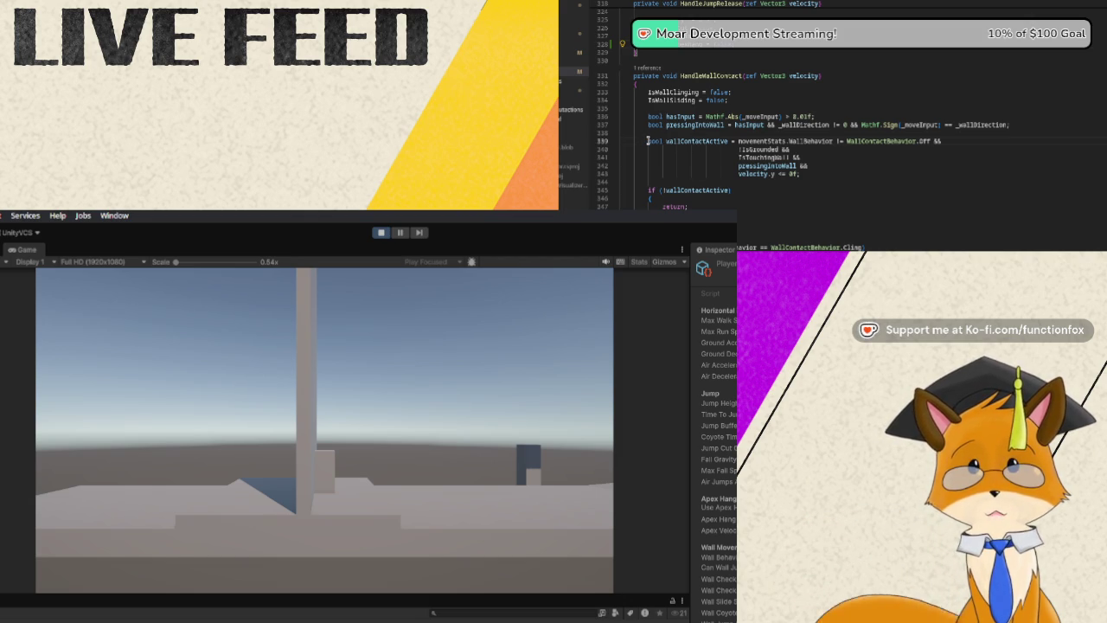
Add 'bool canClingToWall = movementStats.WallBehavior == WallContactBehavior.Cling || velocity.y <= 0f;' above wallContactActive.
{"action": "key", "text": "Return"}
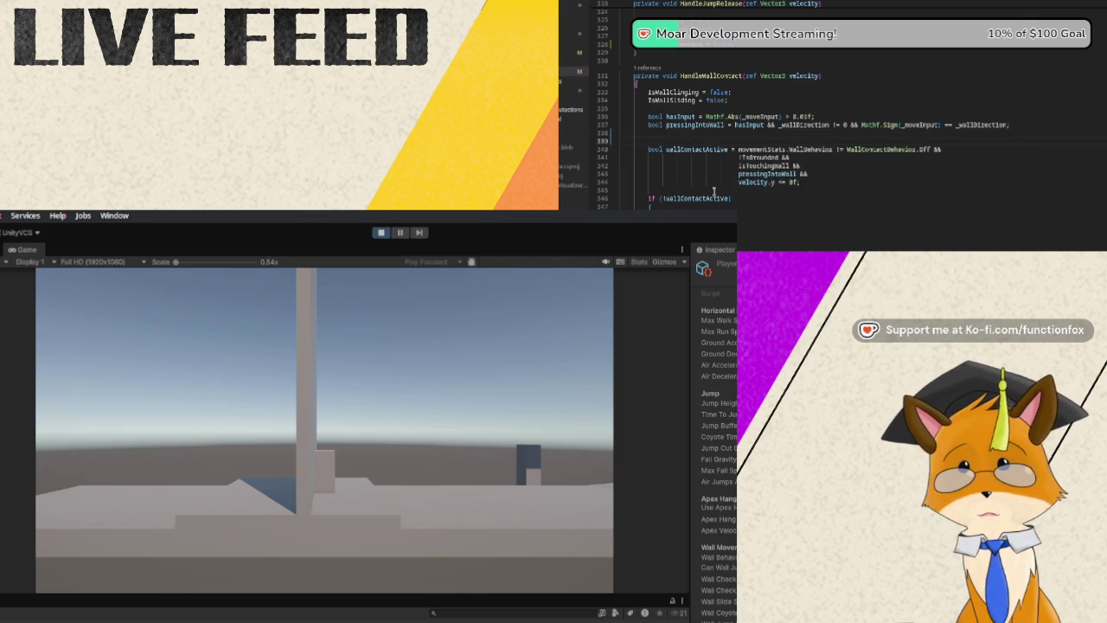
{"action": "type", "text": "bool c"}
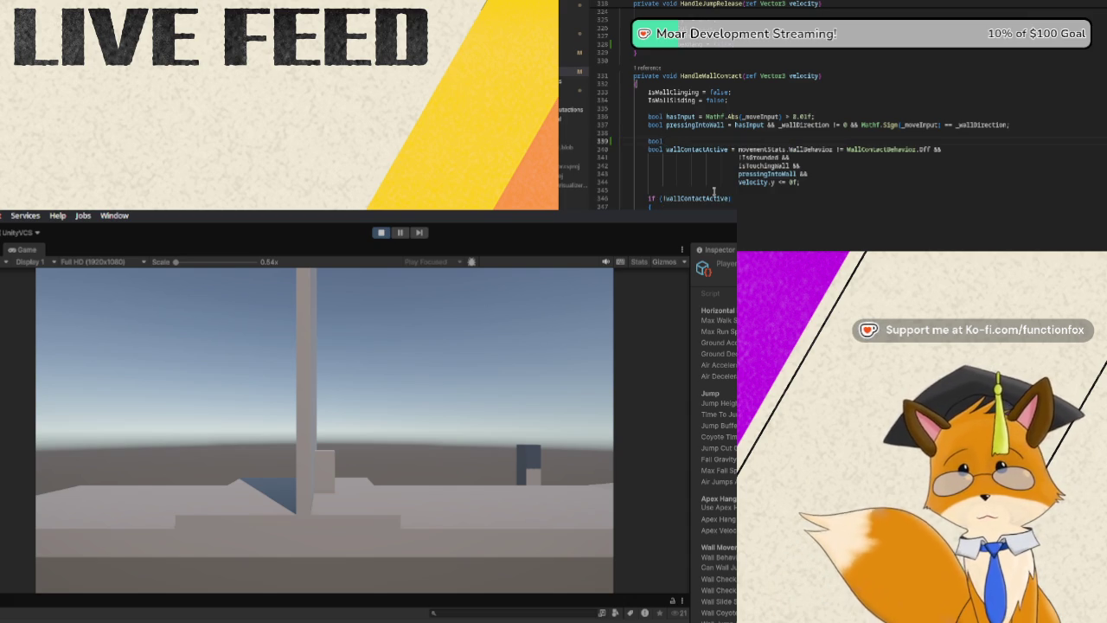
{"action": "type", "text": "an"}
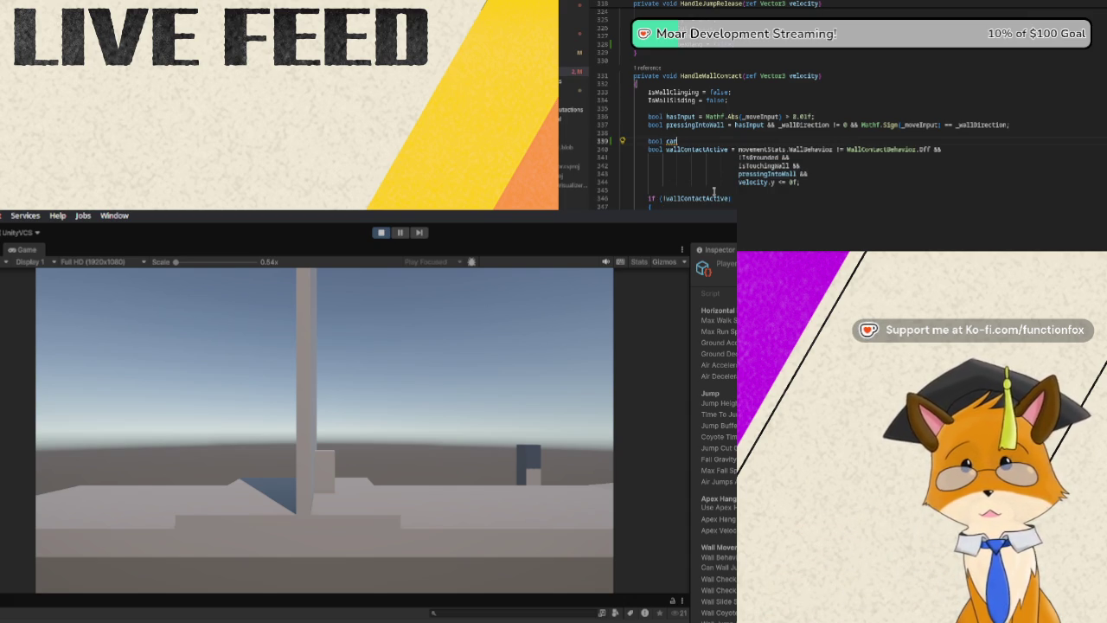
{"action": "type", "text": "Cling"}
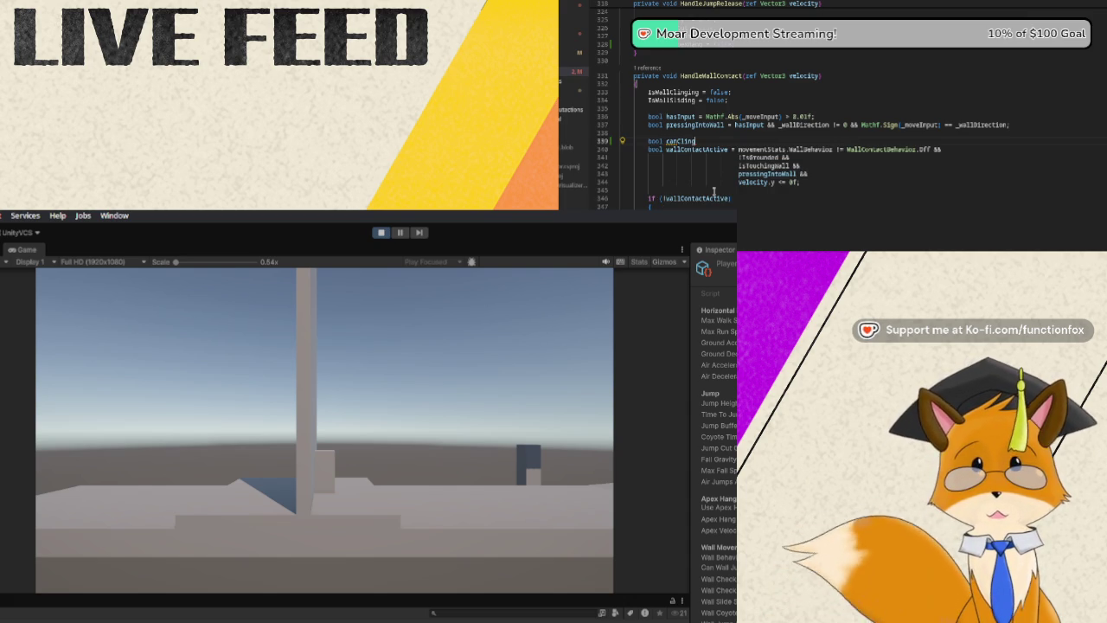
{"action": "type", "text": "ToWall = "}
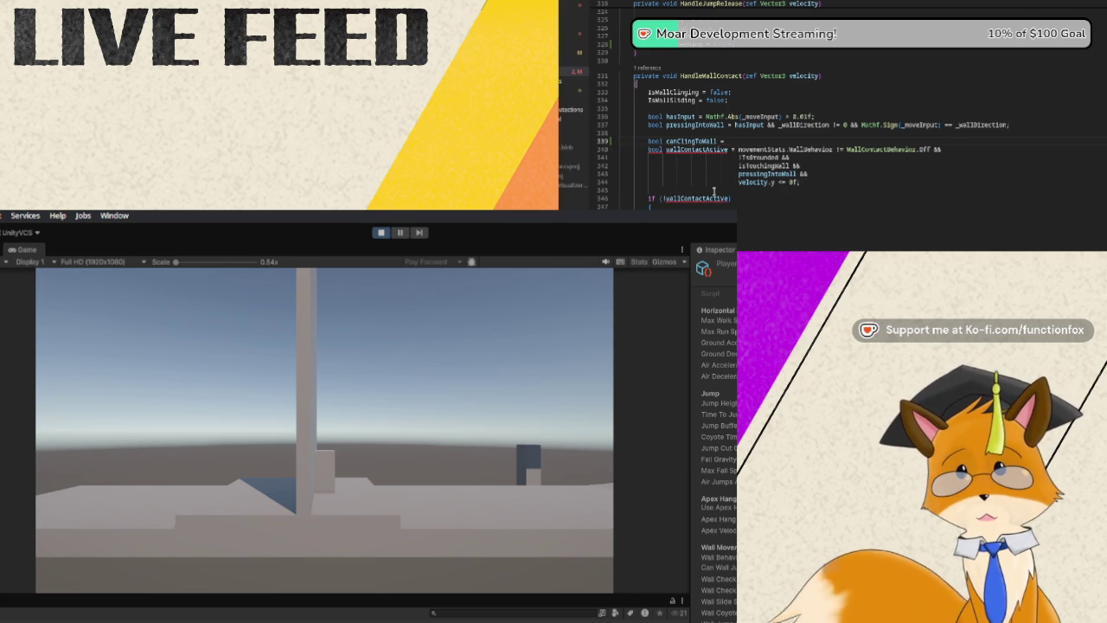
{"action": "type", "text": "movement"}
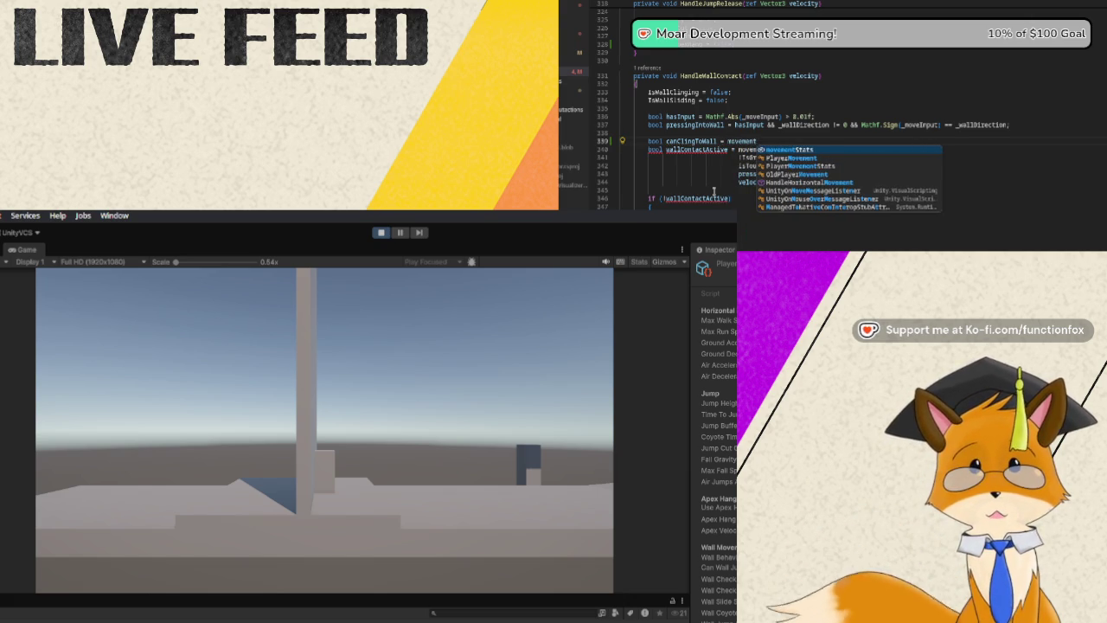
{"action": "type", "text": "Stats.Wal"}
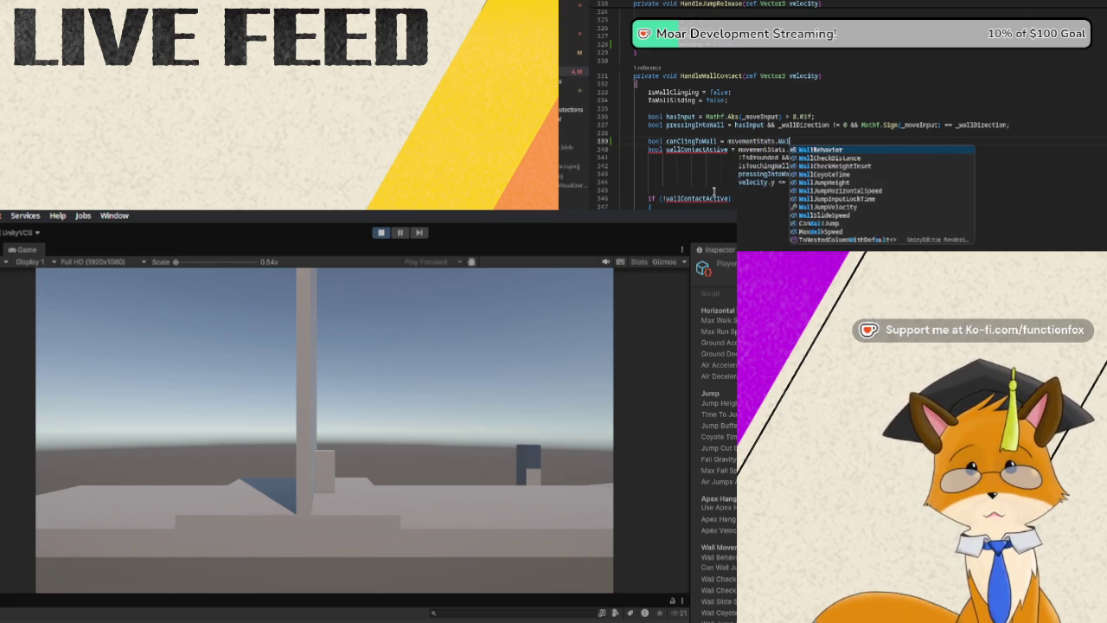
{"action": "type", "text": "lBehavio"}
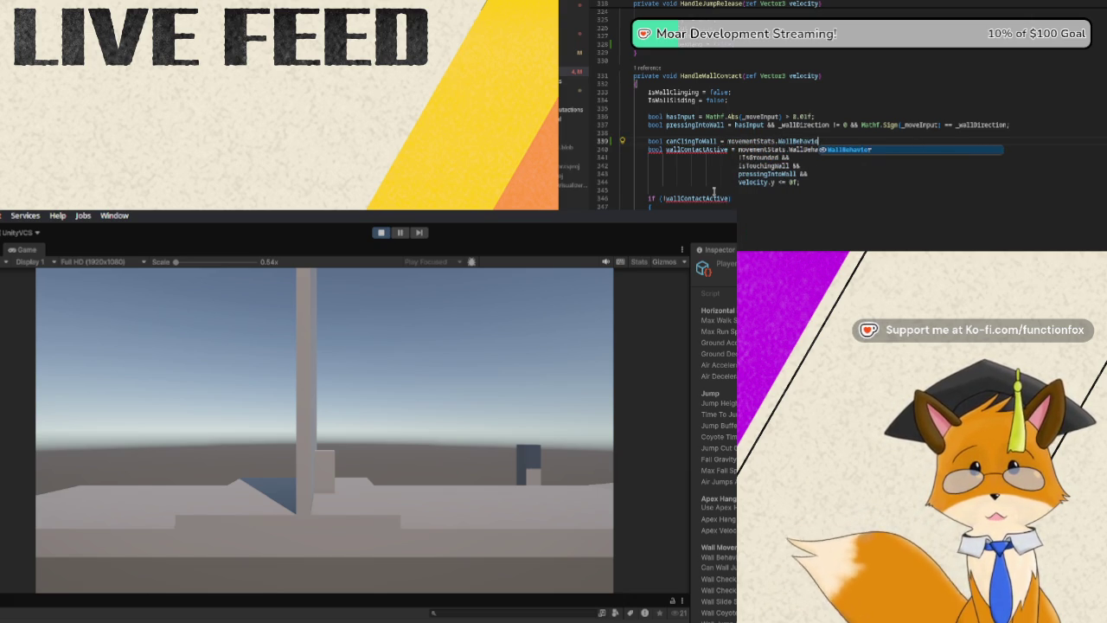
{"action": "type", "text": "r == "}
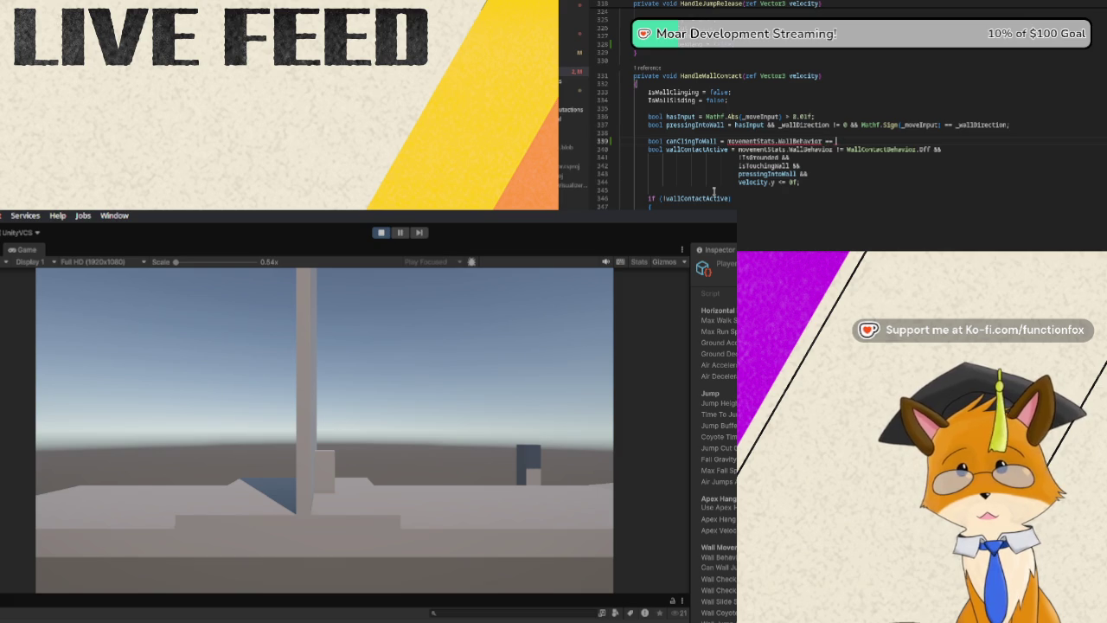
{"action": "type", "text": "Wall"}
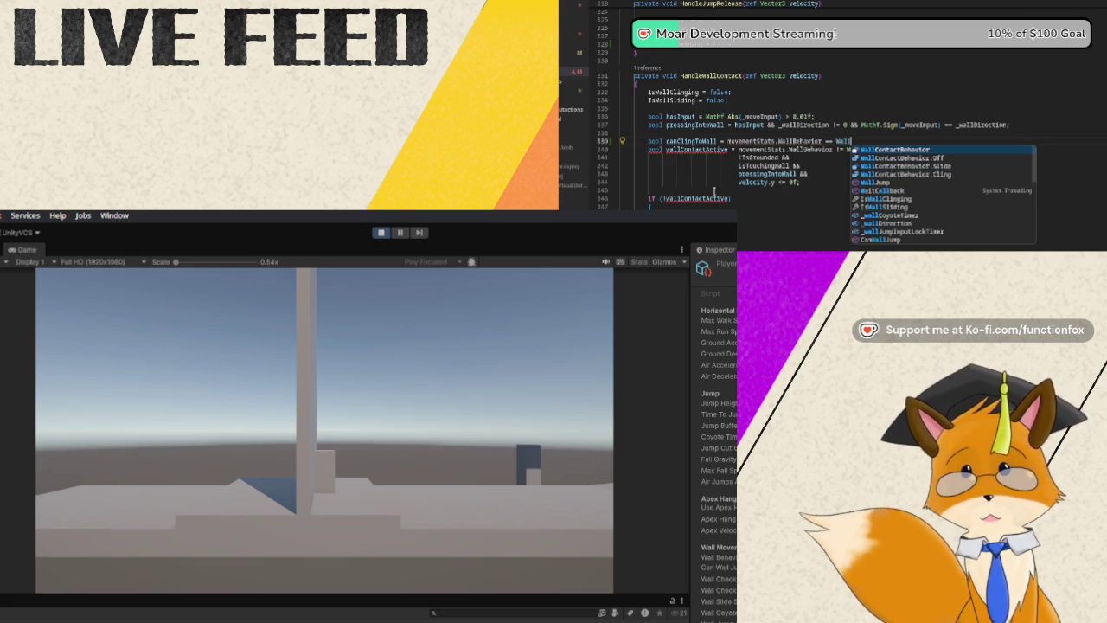
{"action": "type", "text": "Contact"}
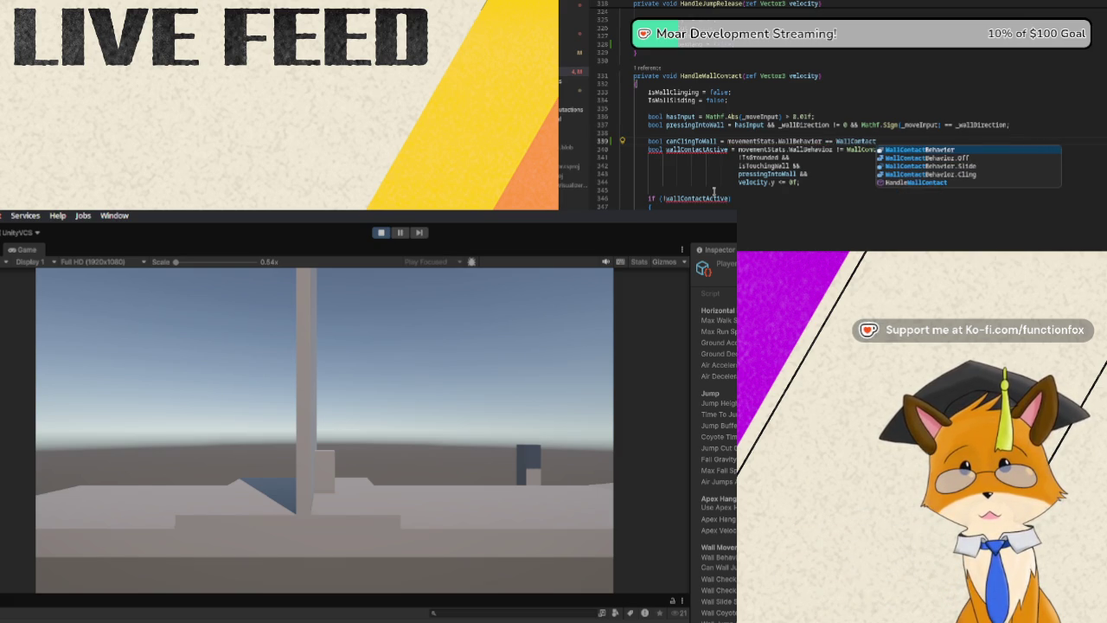
{"action": "key", "text": "Tab"}
{"action": "type", "text": "."}
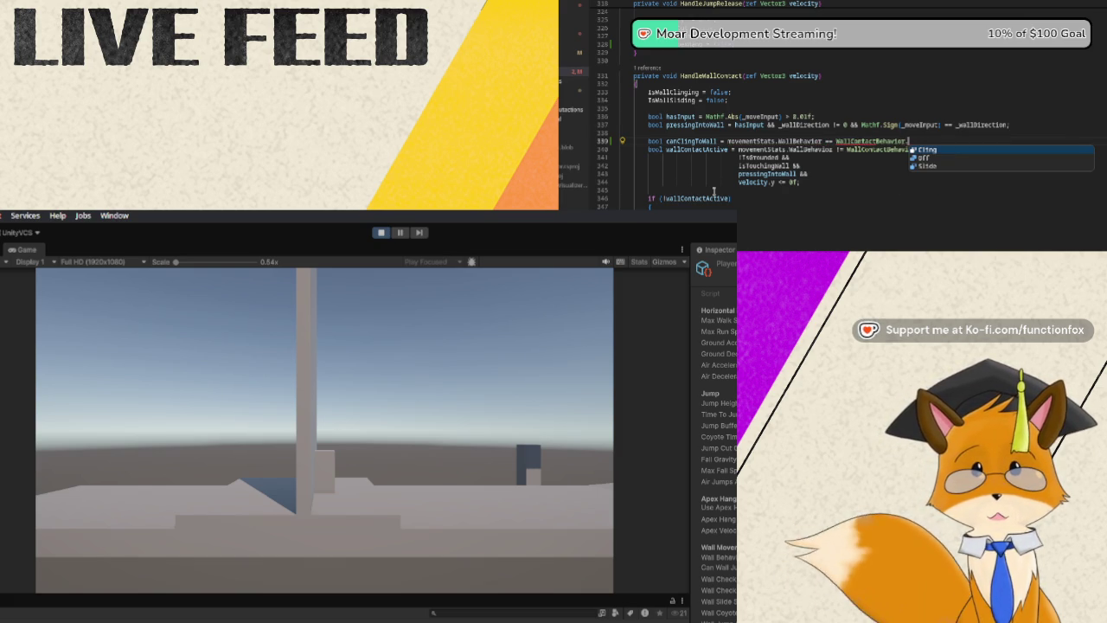
{"action": "key", "text": "Tab"}
{"action": "type", "text": ";"}
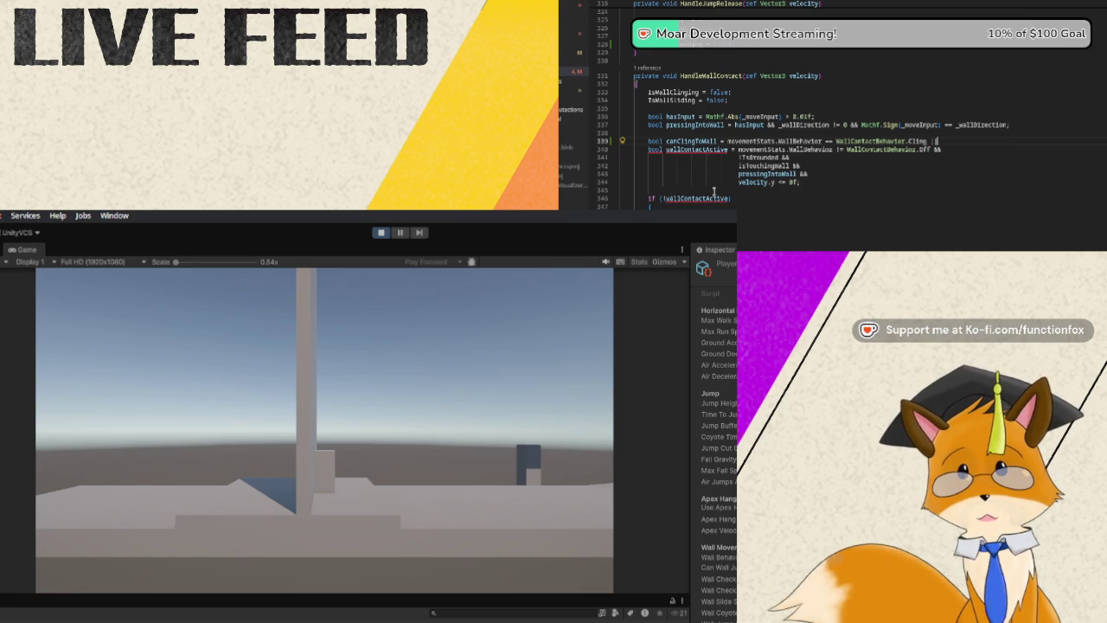
{"action": "type", "text": "velocity"}
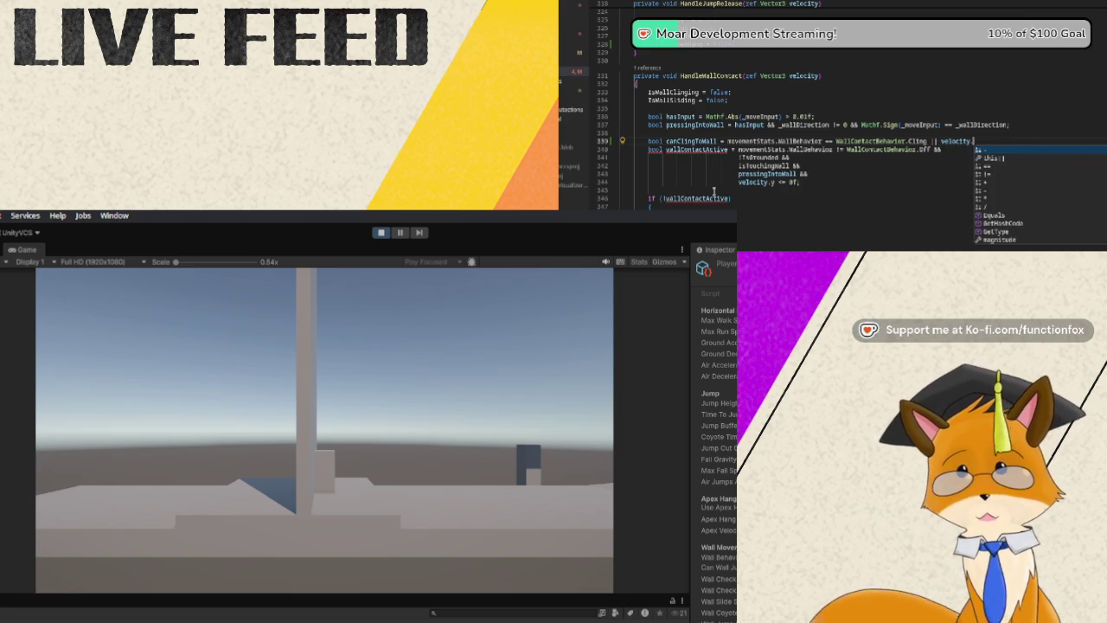
{"action": "type", "text": ".y <"}
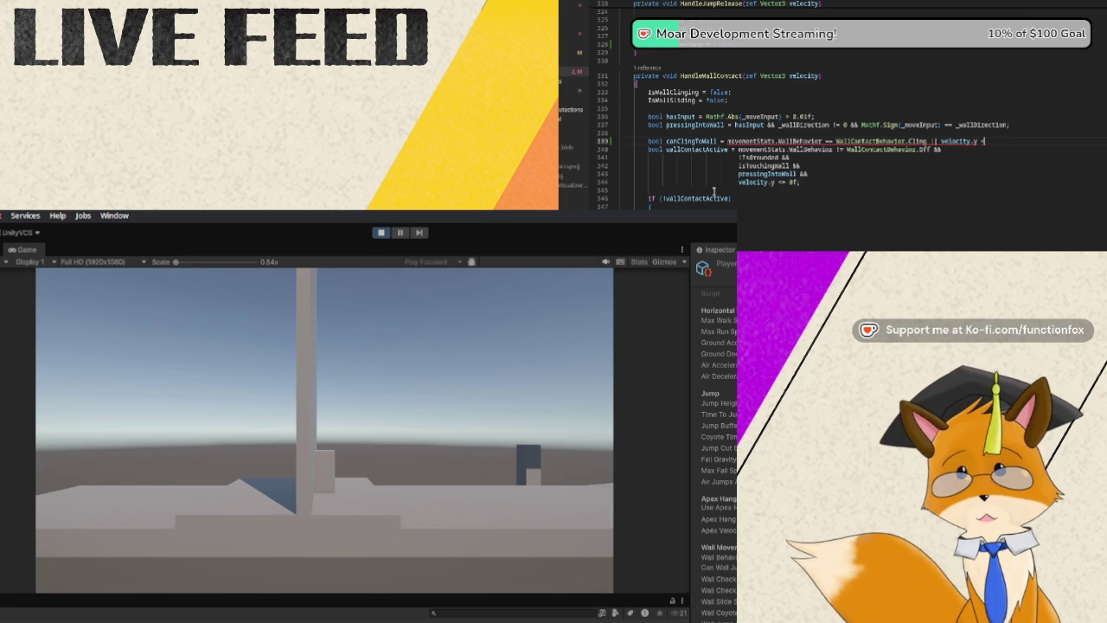
{"action": "type", "text": "=0f;"}
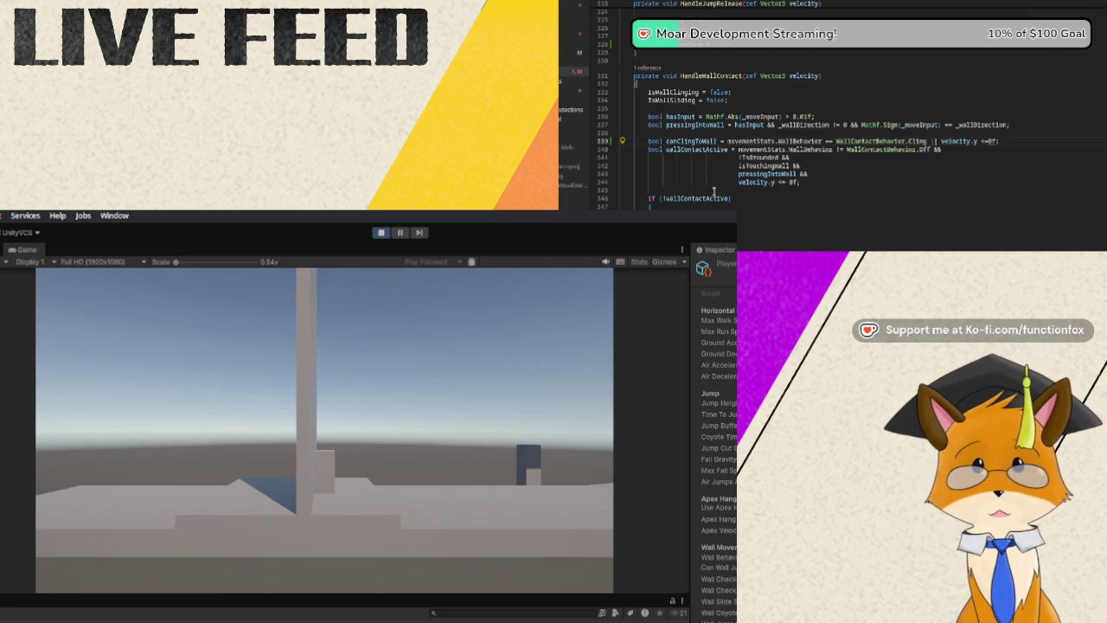
{"action": "key", "text": "Return"}
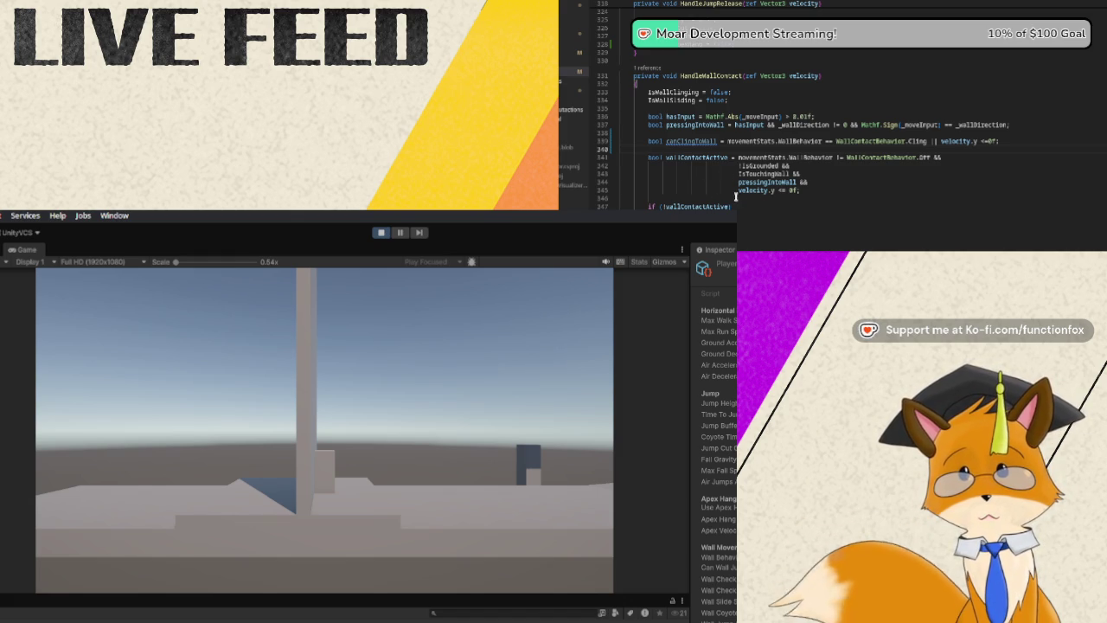
Replace the velocity.y <= 0f condition in wallContactActive with canClingToWall.
{"action": "left_click", "coordinate": [741, 189]}
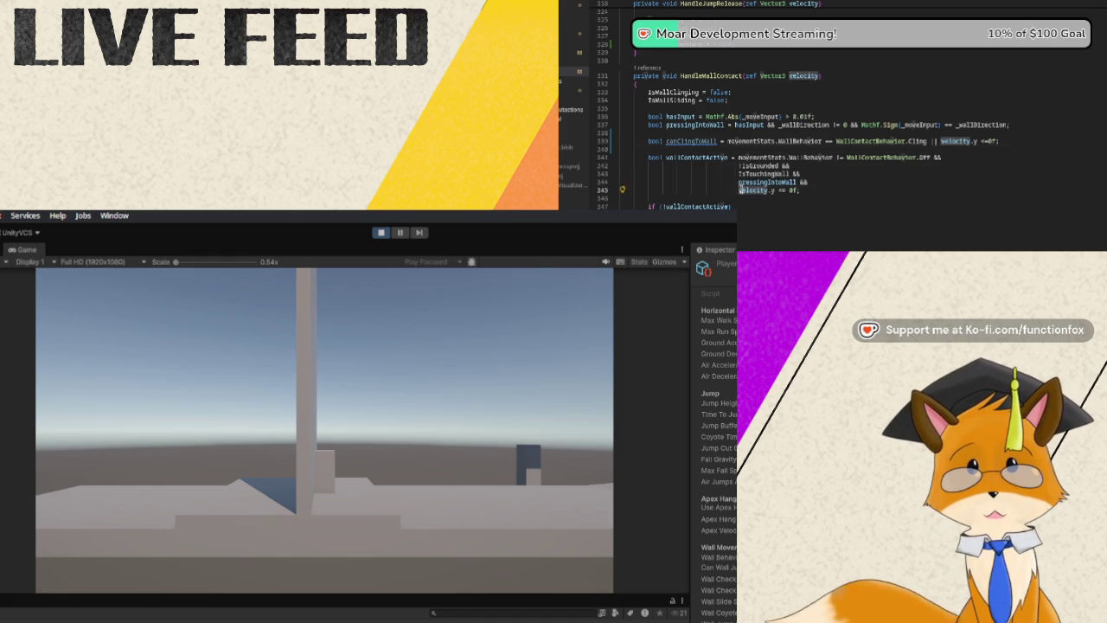
{"action": "left_click_drag", "start_coordinate": [747, 189], "coordinate": [791, 189]}
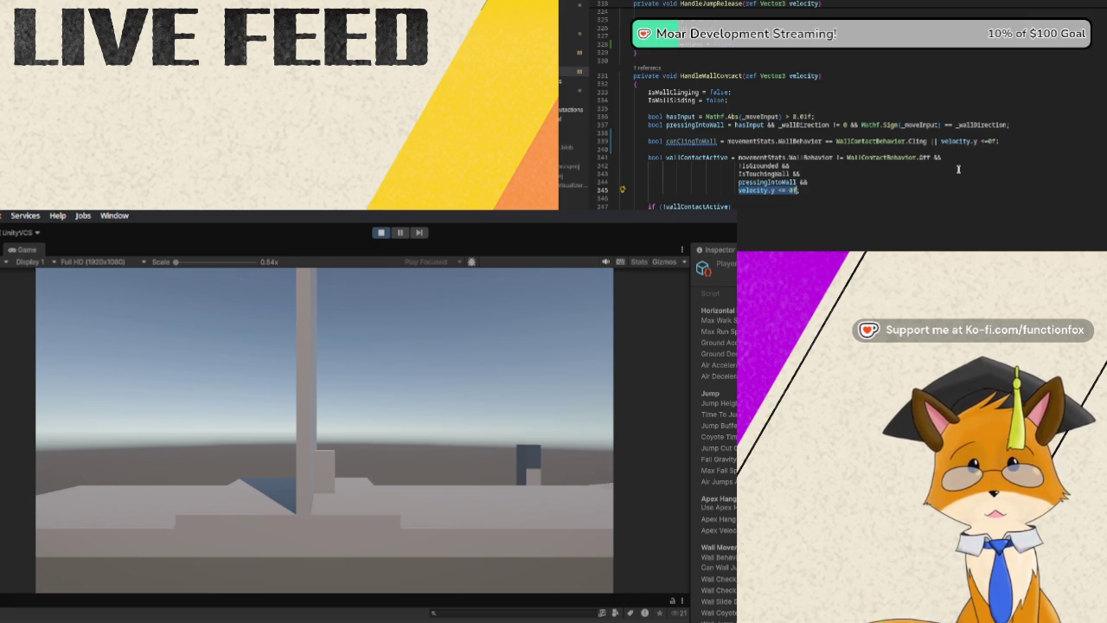
{"action": "type", "text": "canClingToWall"}
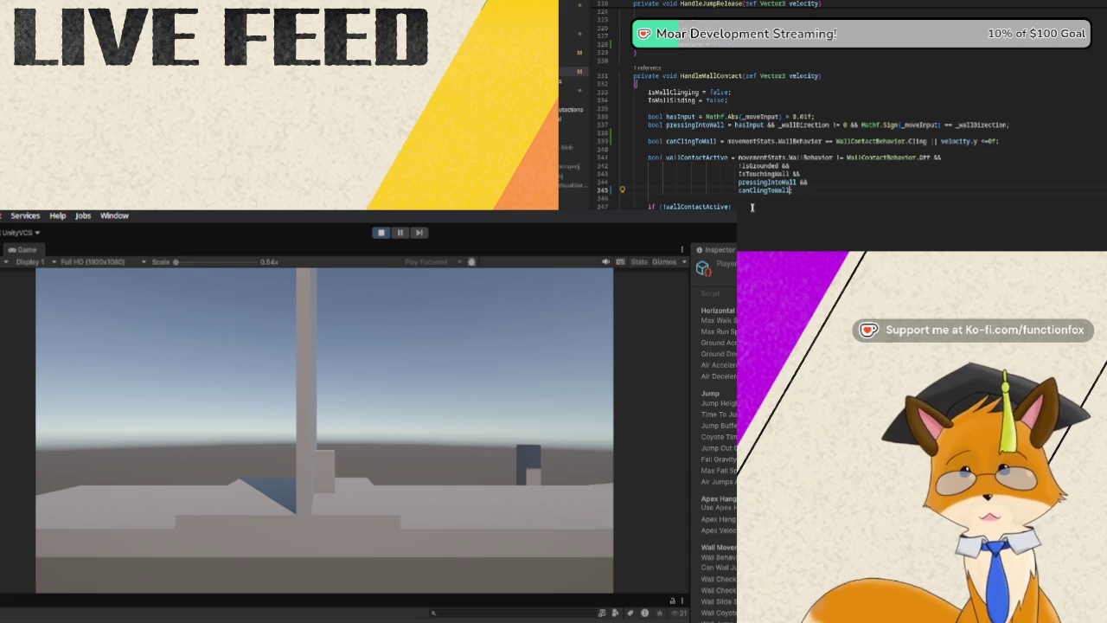
Review HandleWallContact and ApplyGravity, add the closing semicolon, and stop the running game.
{"action": "scroll", "coordinate": [752, 206], "scroll_direction": "down", "scroll_amount": 1}
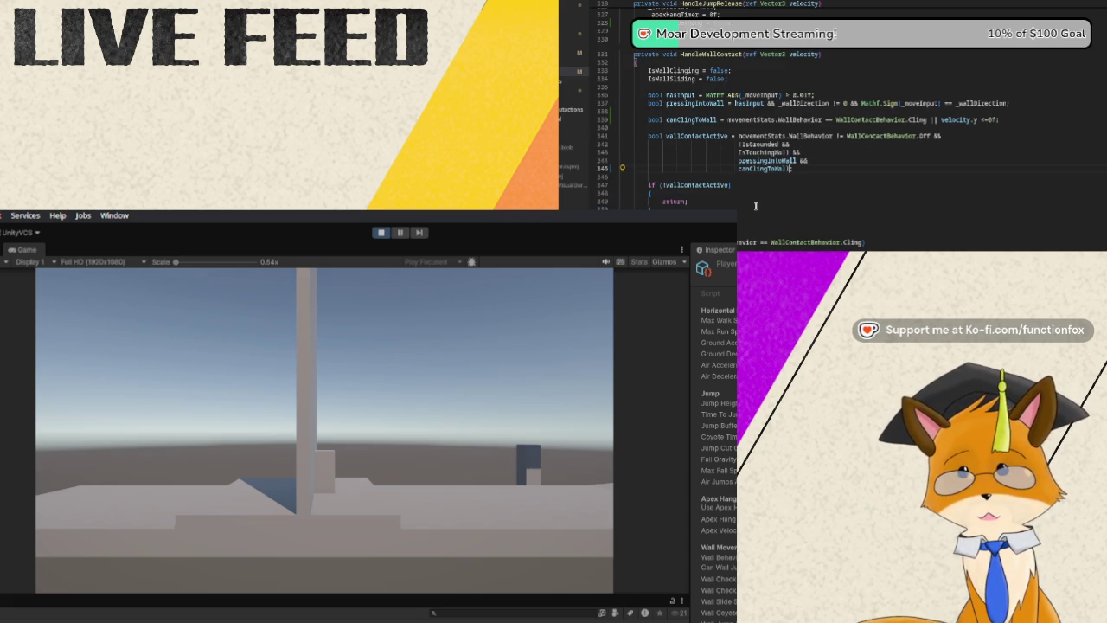
{"action": "scroll", "coordinate": [755, 205], "scroll_direction": "down", "scroll_amount": 10}
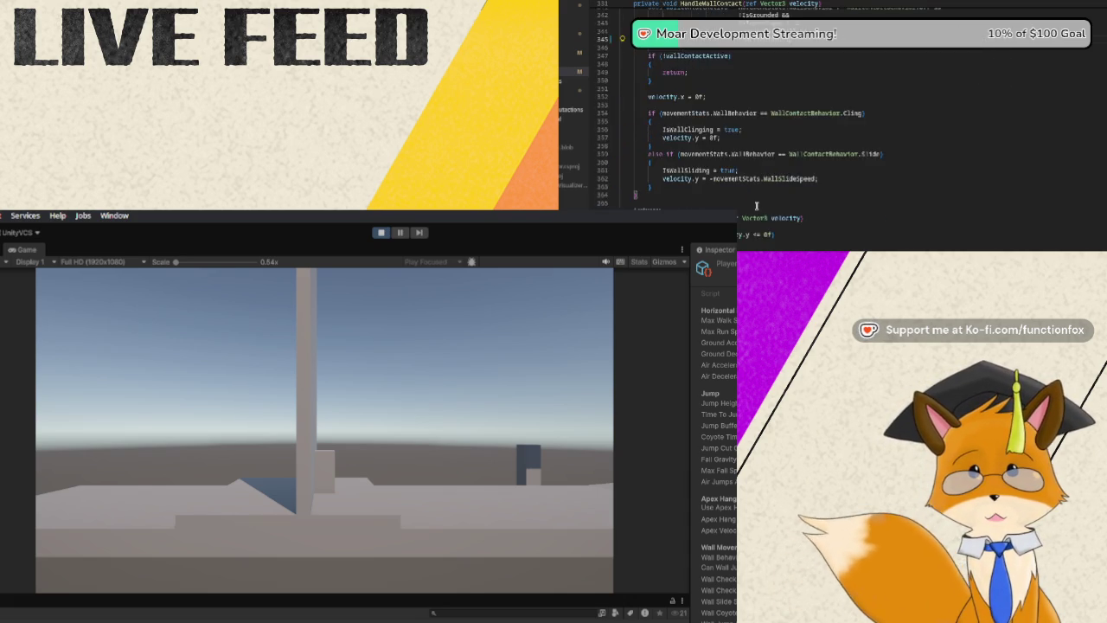
{"action": "scroll", "coordinate": [756, 205], "scroll_direction": "down", "scroll_amount": 17}
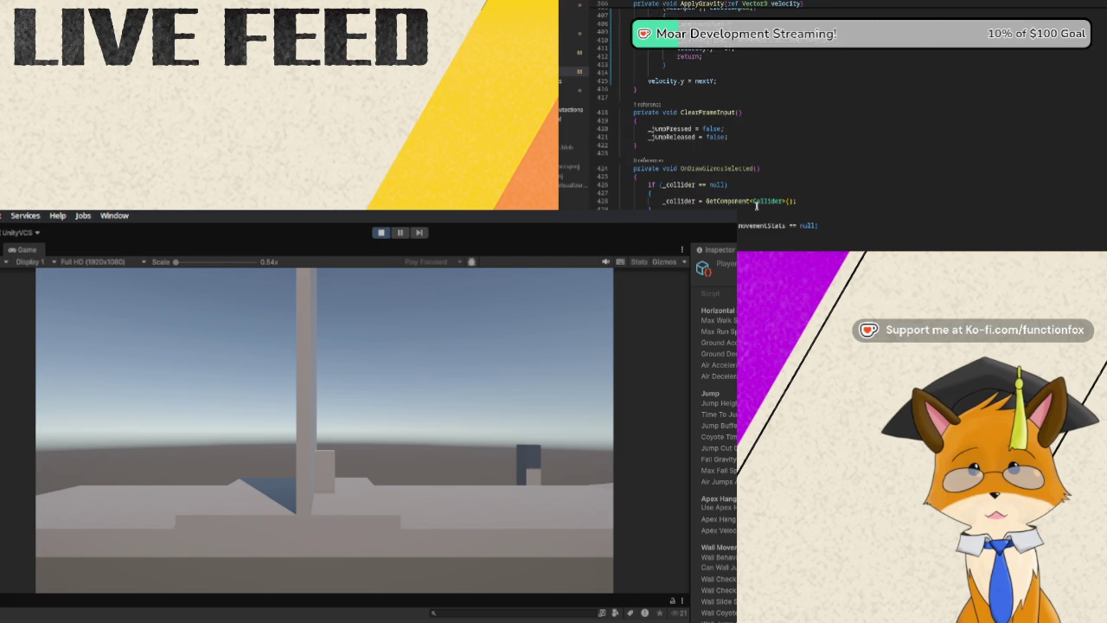
{"action": "scroll", "coordinate": [756, 206], "scroll_direction": "up", "scroll_amount": 15}
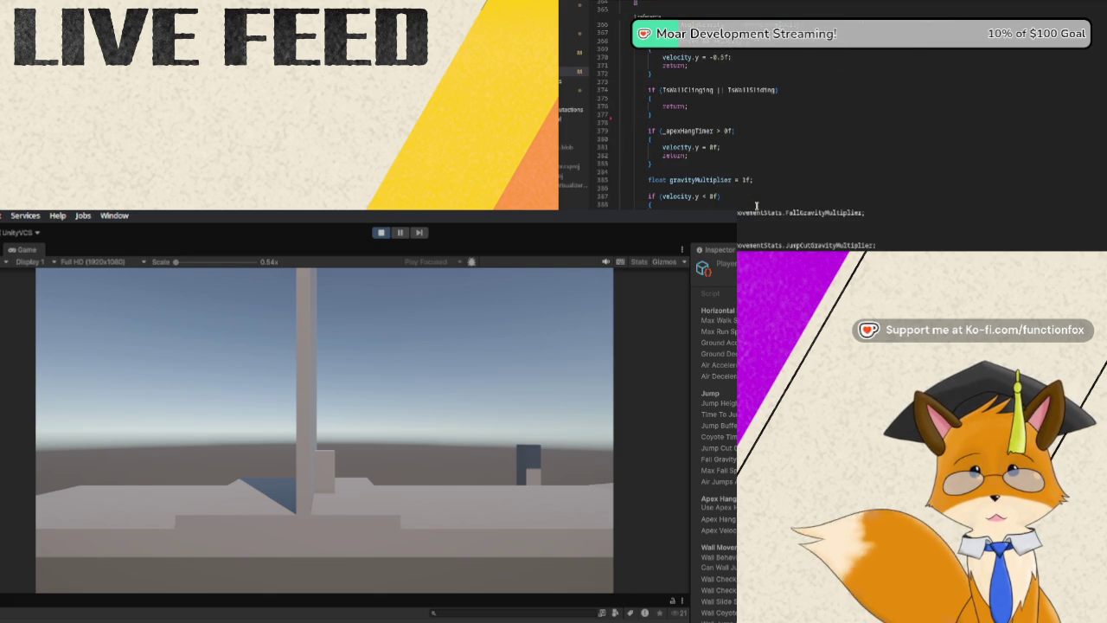
{"action": "scroll", "coordinate": [755, 206], "scroll_direction": "up", "scroll_amount": 11}
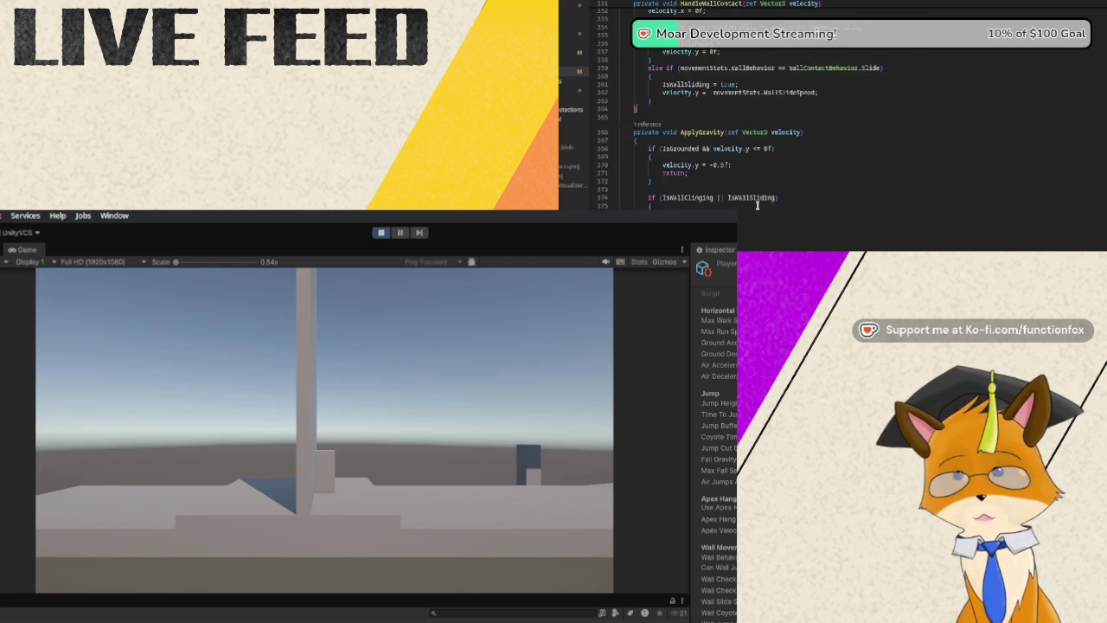
{"action": "scroll", "coordinate": [757, 204], "scroll_direction": "up", "scroll_amount": 4}
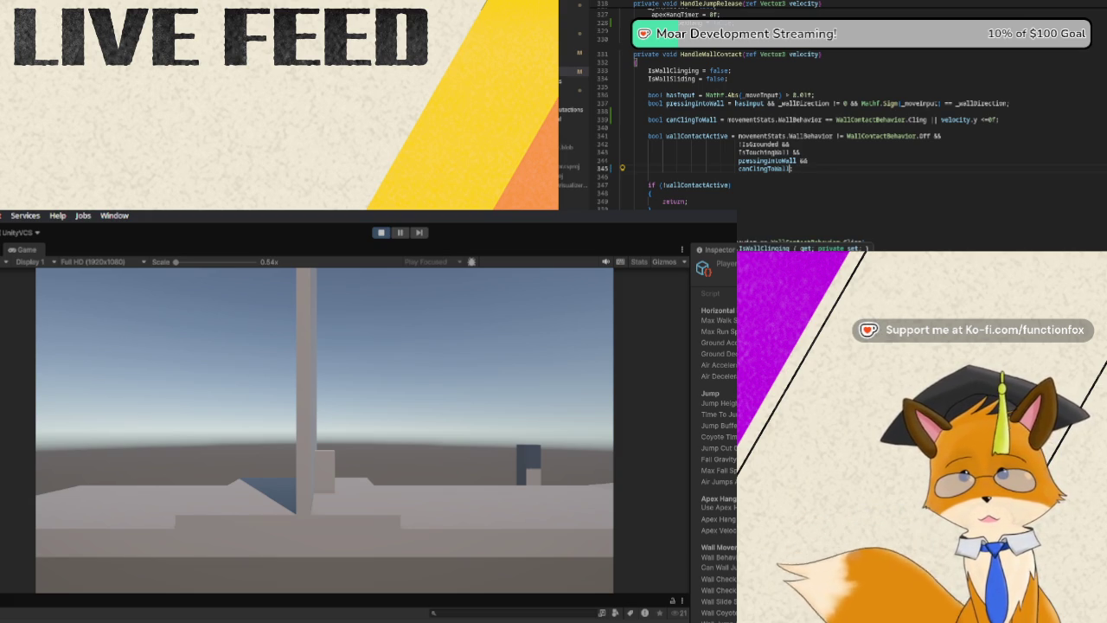
{"action": "type", "text": ";"}
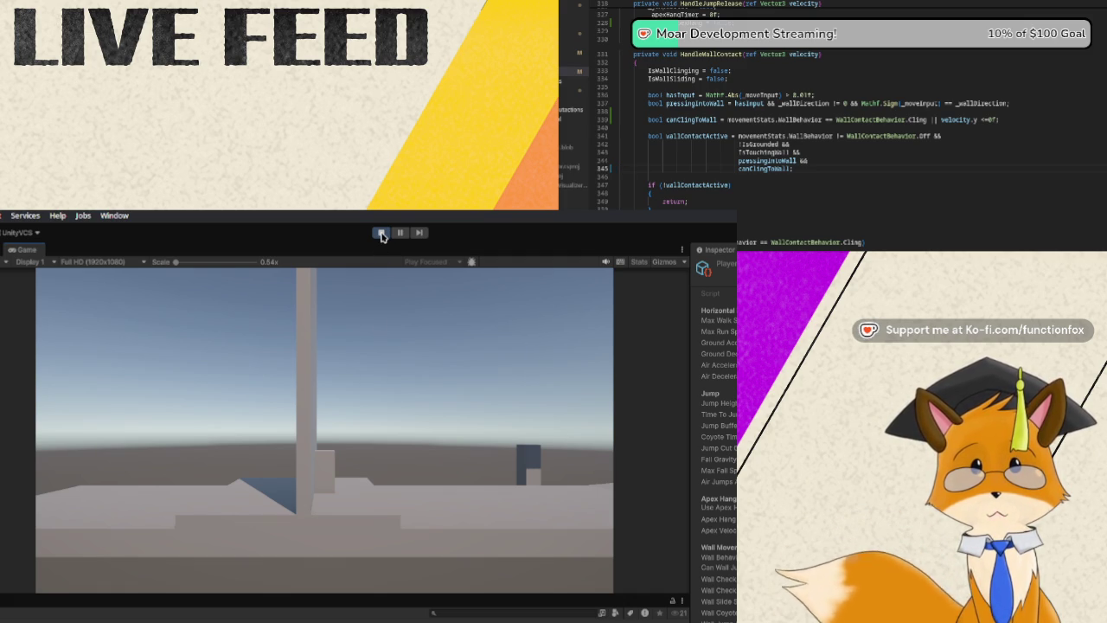
{"action": "left_click", "coordinate": [382, 234]}
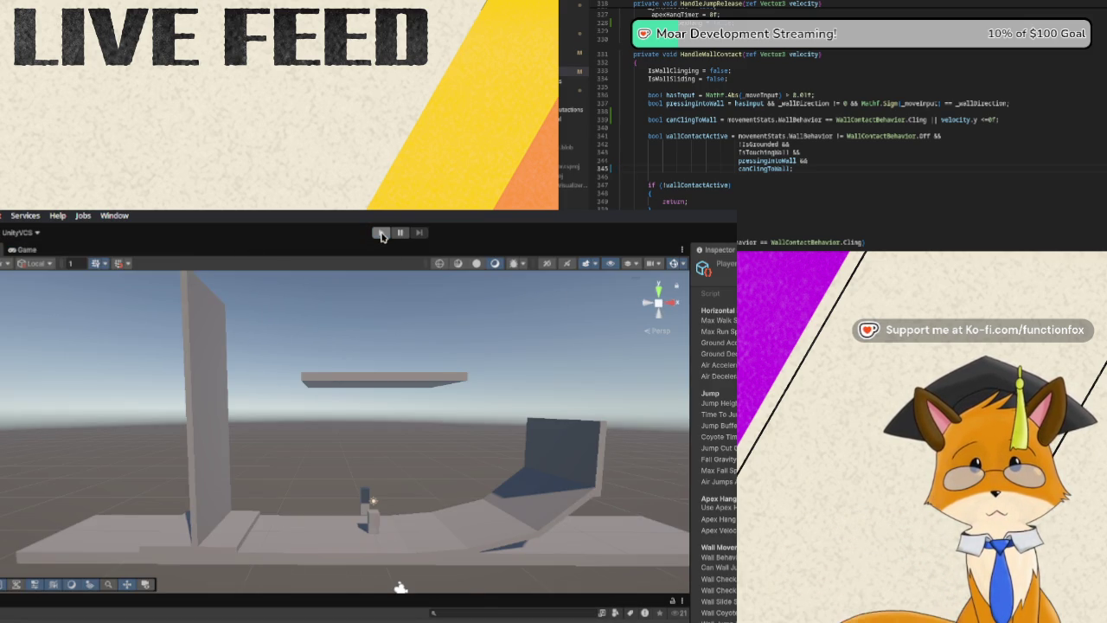
Re-enter Play mode with the recompiled script and make the character jump.
{"action": "left_click", "coordinate": [381, 234]}
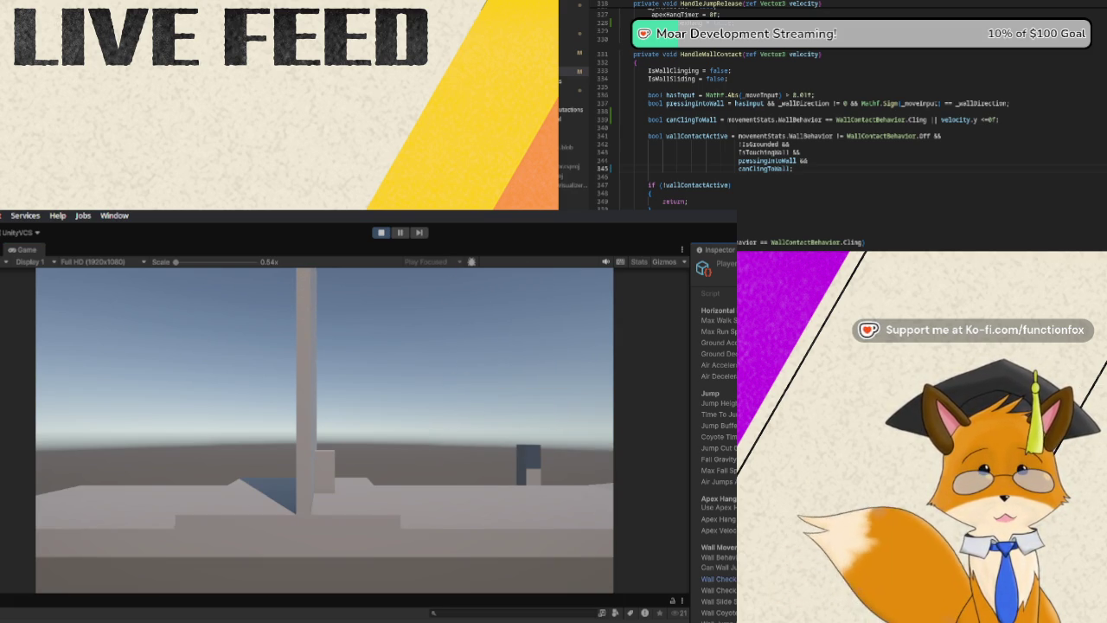
{"action": "key", "text": "space"}
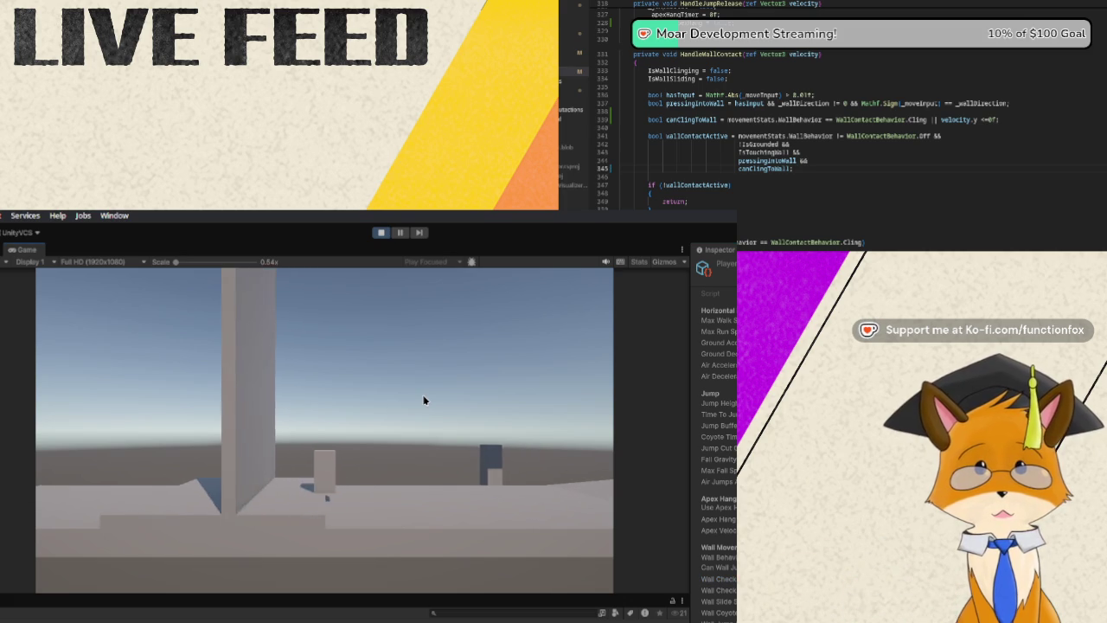
Jump the player up onto the overhead platform, then jump away from the pillar.
{"action": "key", "text": "space"}
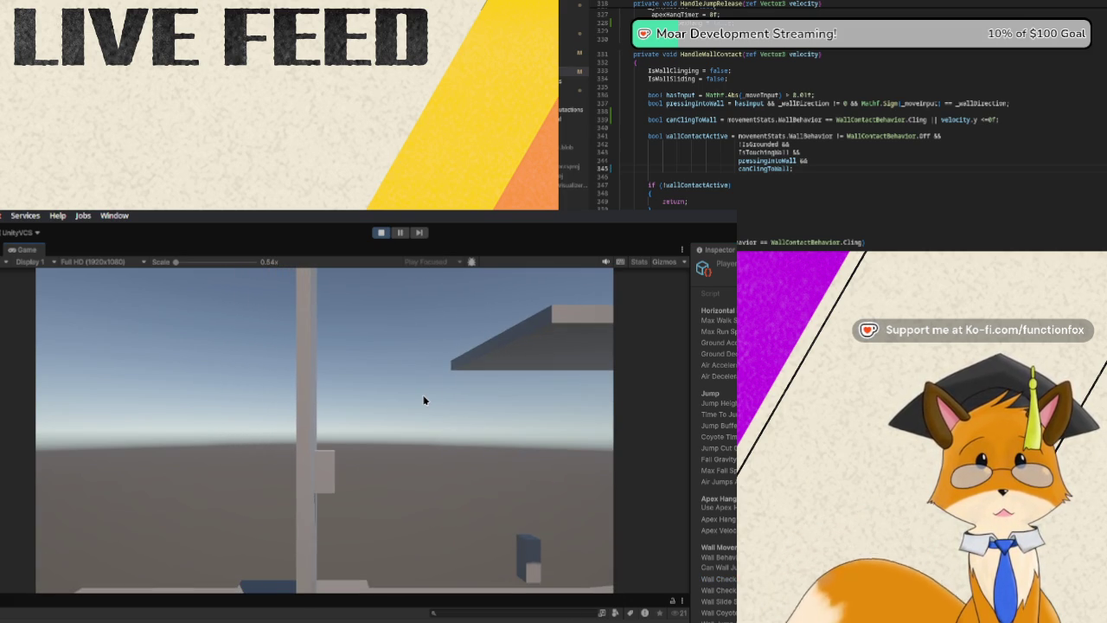
{"action": "key", "text": "space"}
{"action": "key", "text": "space"}
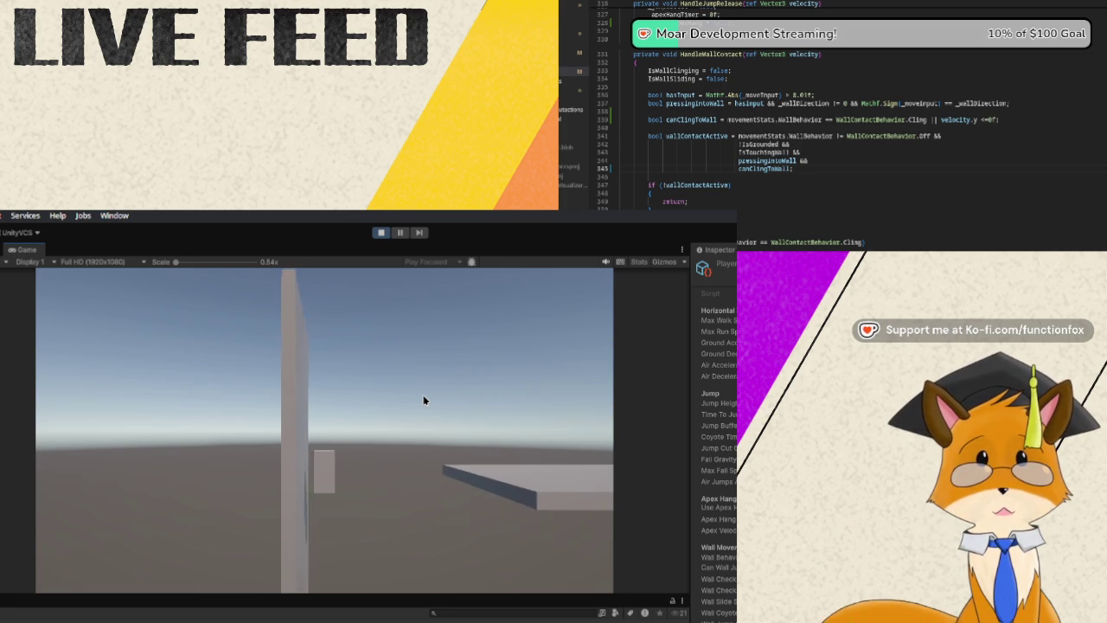
{"action": "key", "text": "space"}
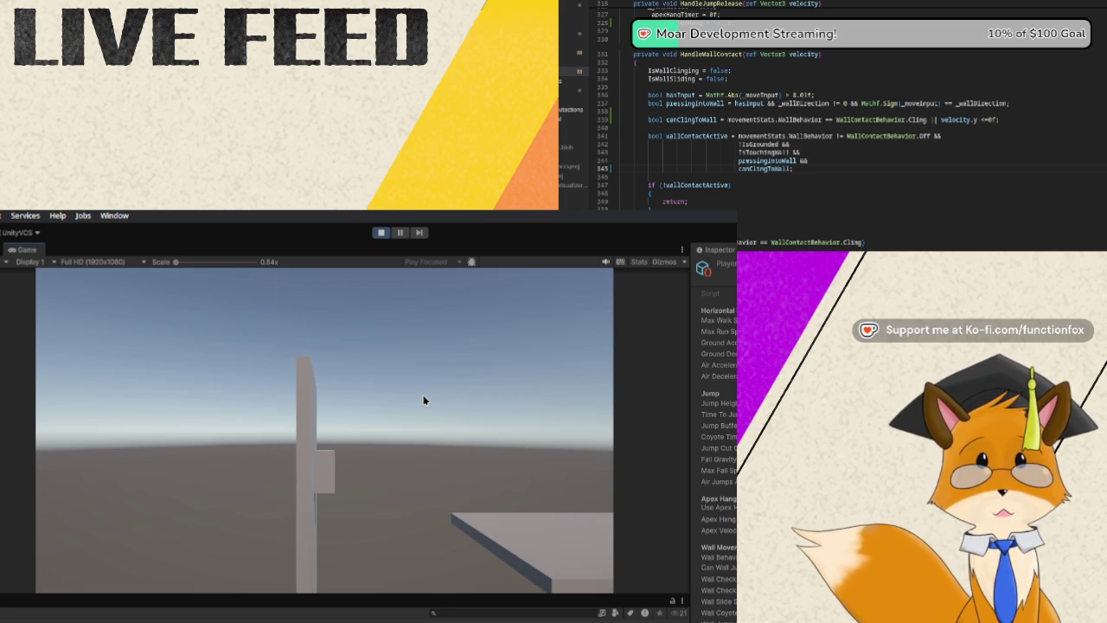
{"action": "key", "text": "space"}
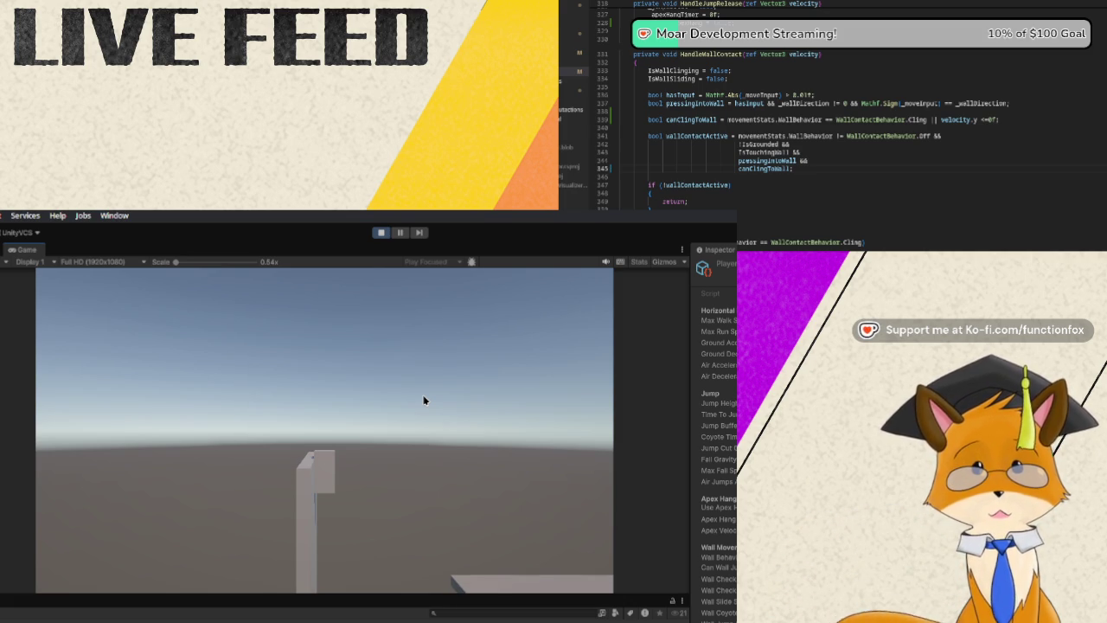
Run at the tall wall and jump up it, dropping past and jumping back beside it.
{"action": "key", "text": "w"}
{"action": "key", "text": "space"}
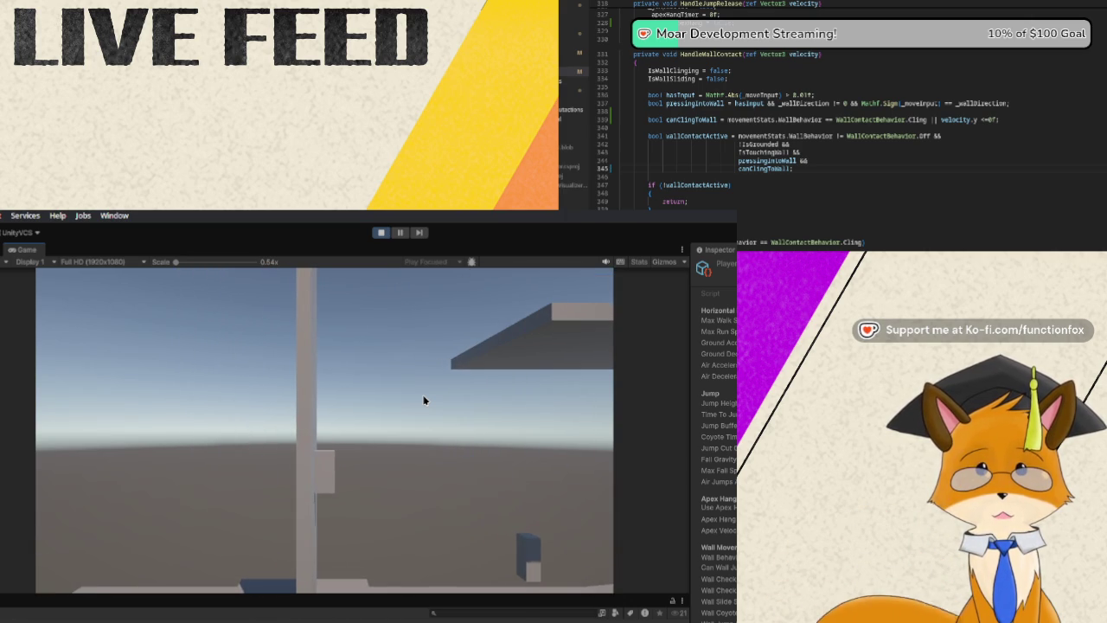
{"action": "key", "text": "space"}
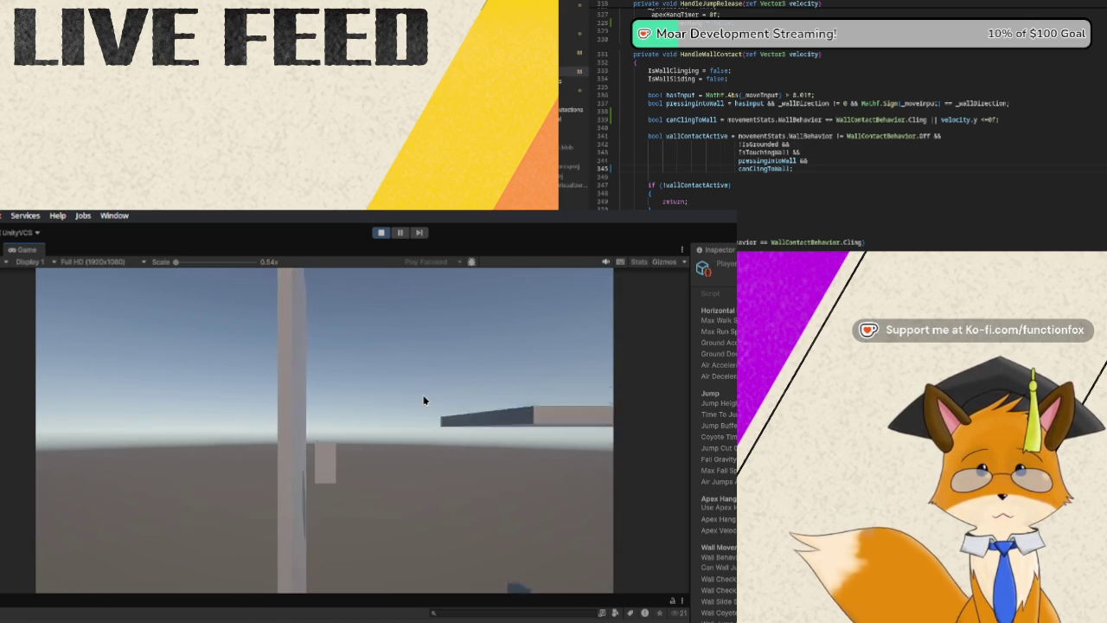
{"action": "key", "text": "d"}
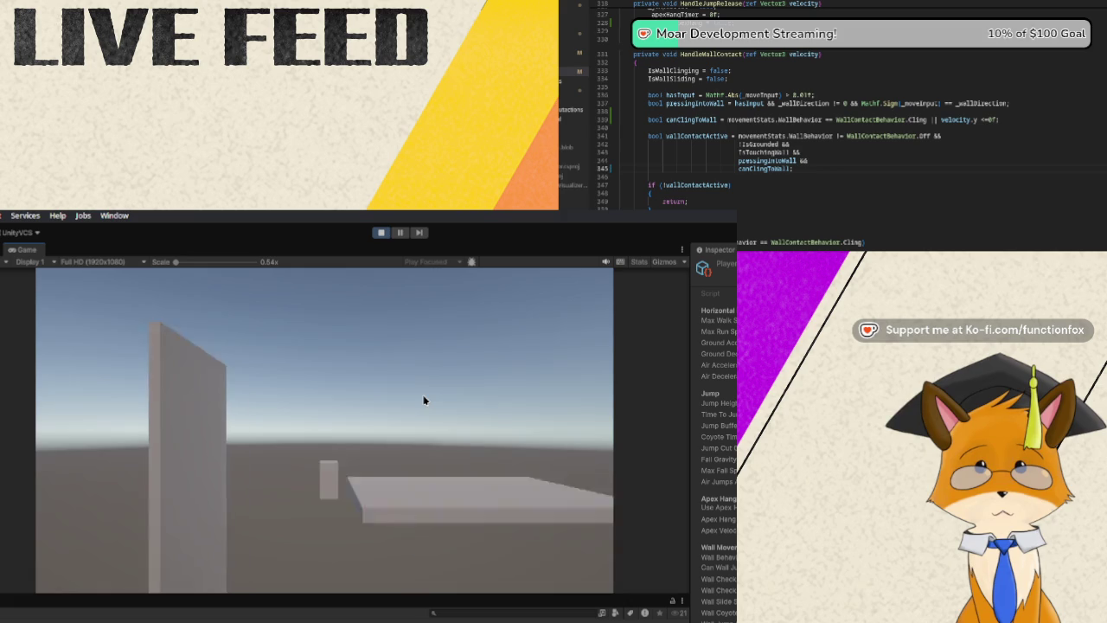
{"action": "key", "text": "space"}
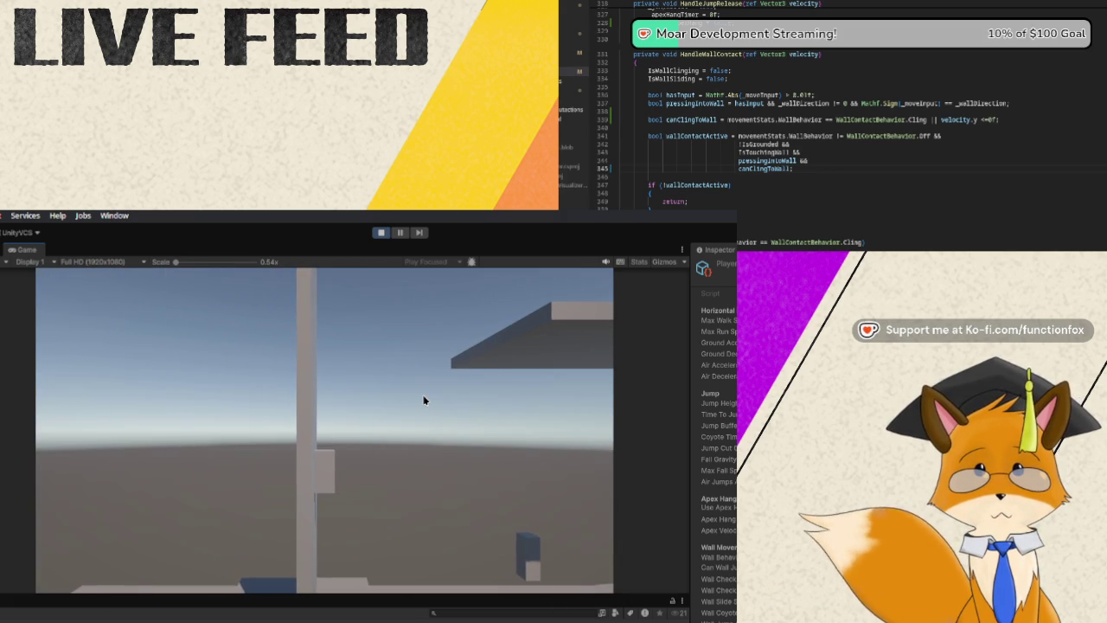
Press into the wall, turn away and back, jump along it again, then stop the playtest.
{"action": "key", "text": "d"}
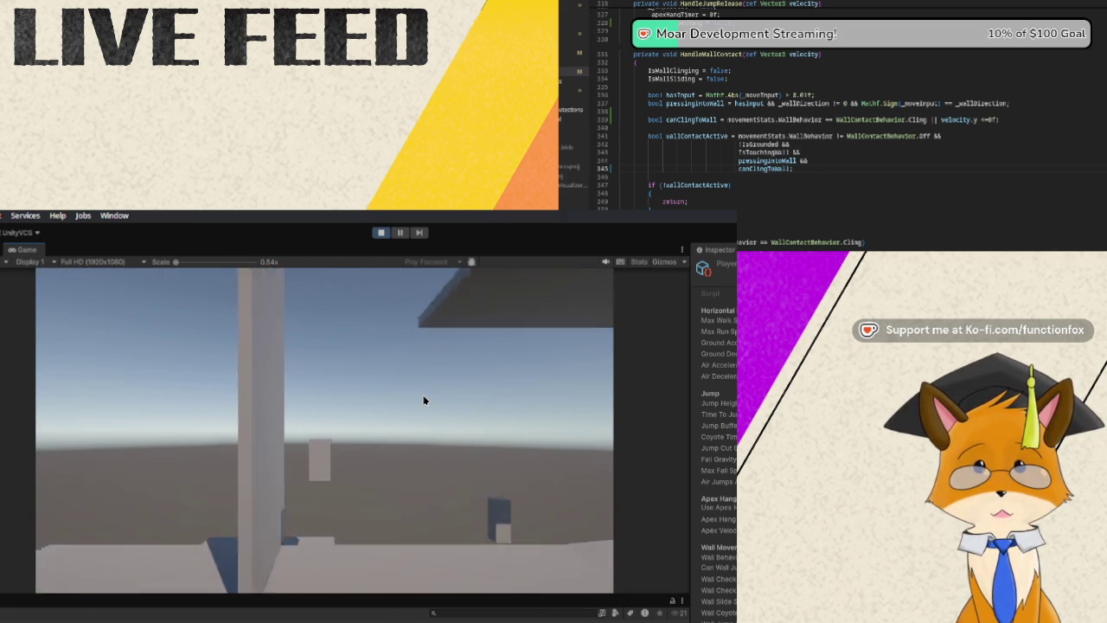
{"action": "key", "text": "a"}
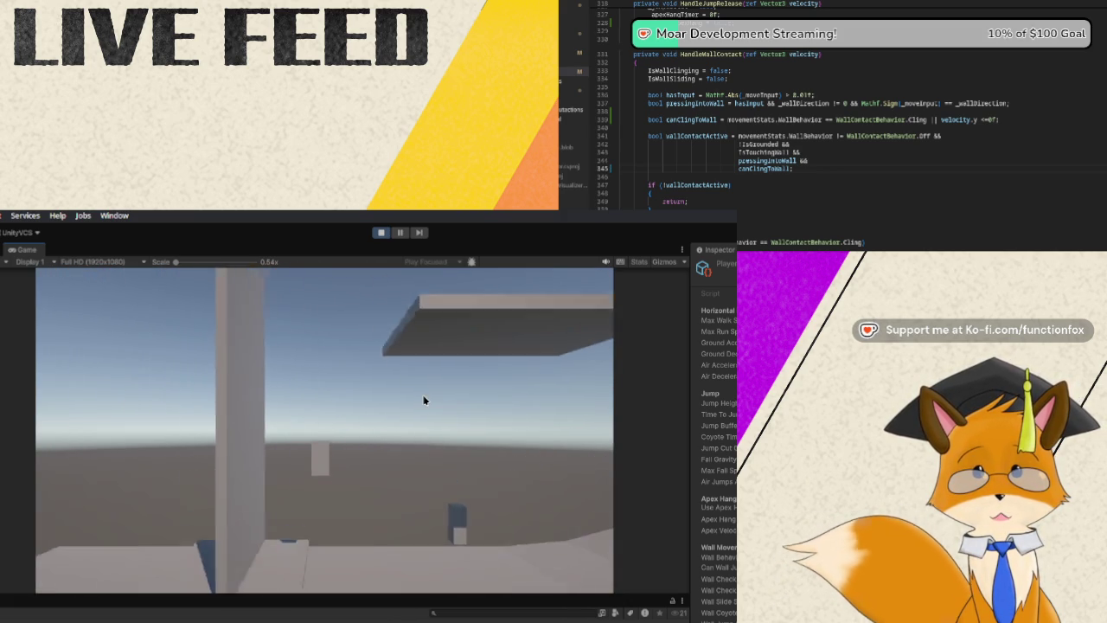
{"action": "key", "text": "d"}
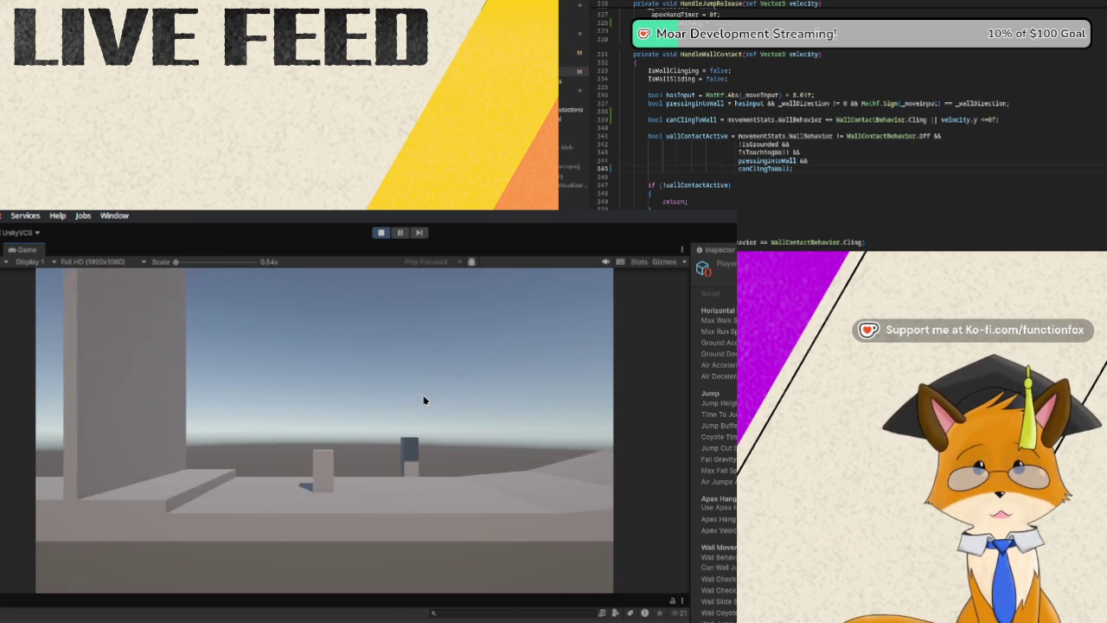
{"action": "key", "text": "a"}
{"action": "key", "text": "space"}
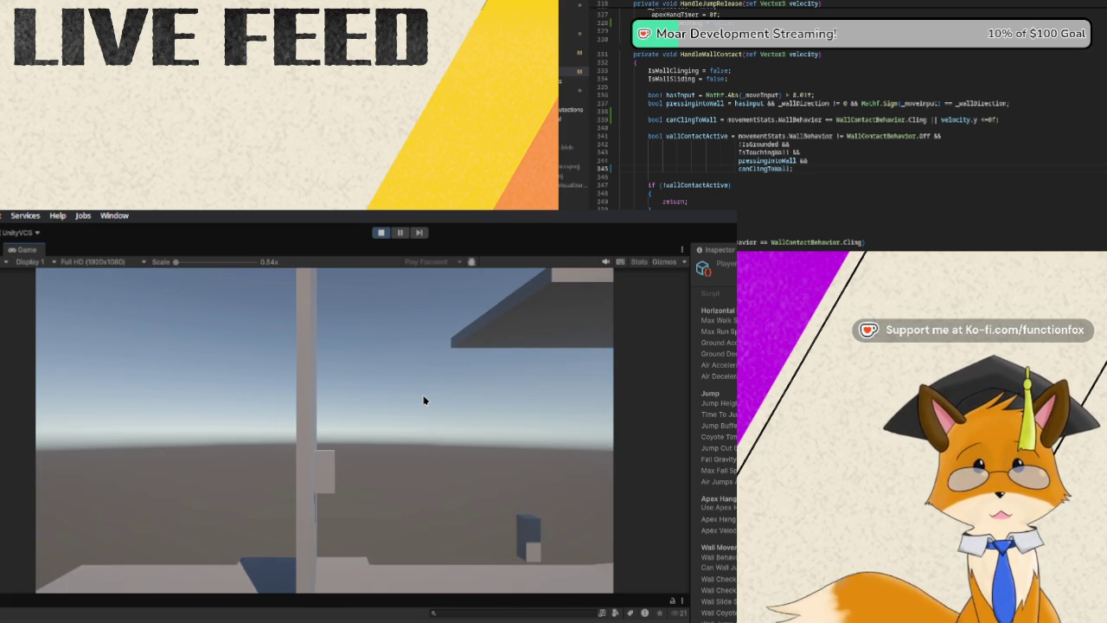
{"action": "key", "text": "space"}
{"action": "key", "text": "d"}
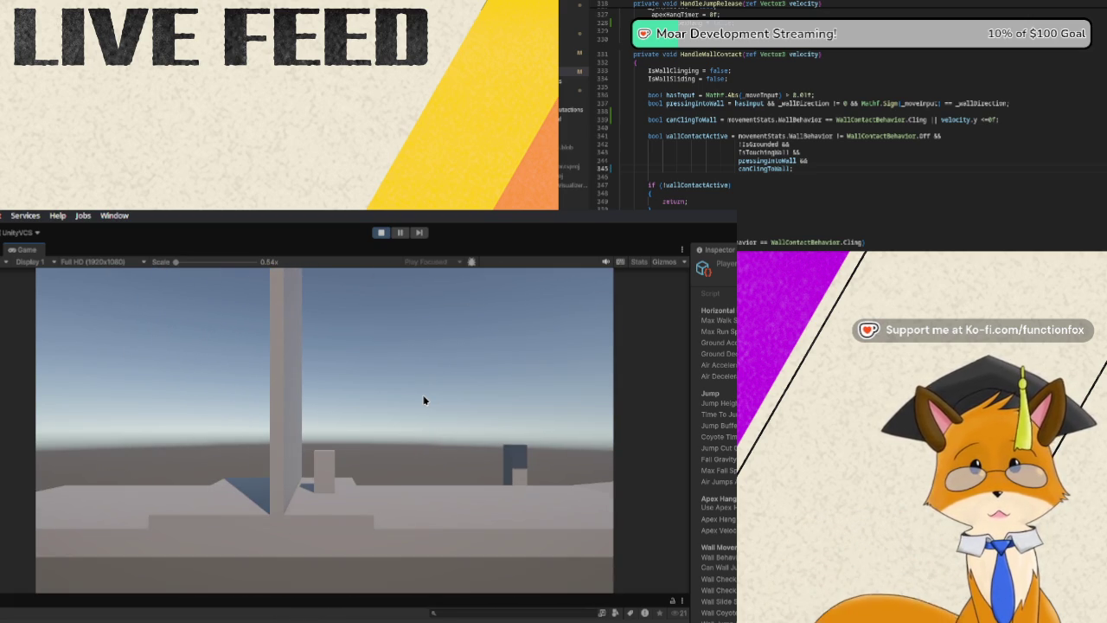
{"action": "left_click", "coordinate": [381, 232]}
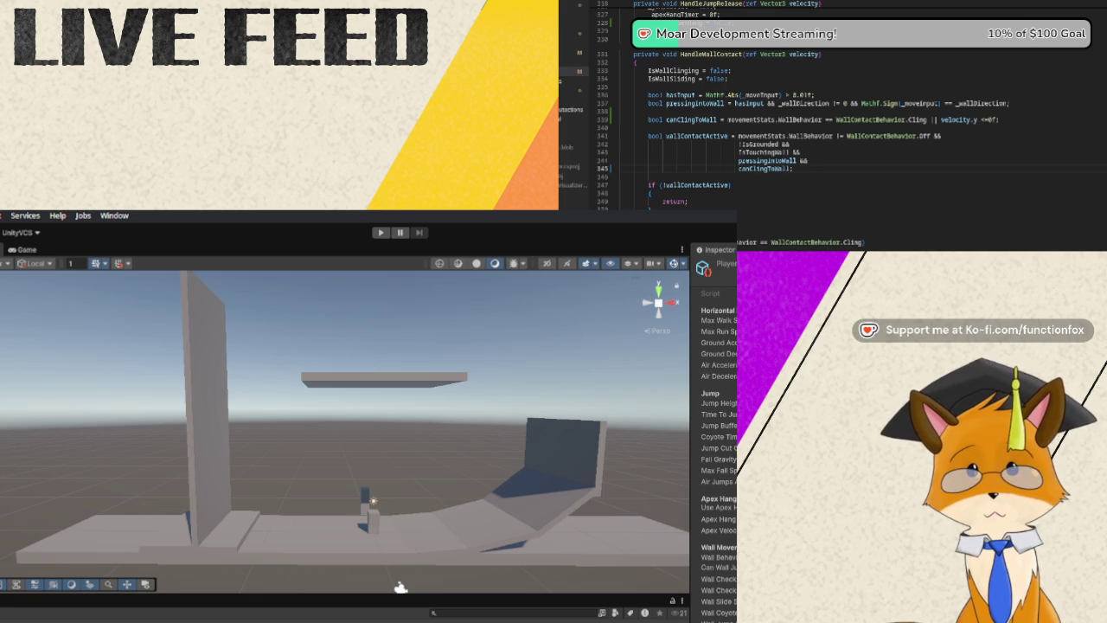
Duplicate the tall wall, move the copy left parallel to it, then play with the player selected.
{"action": "left_click", "coordinate": [208, 380]}
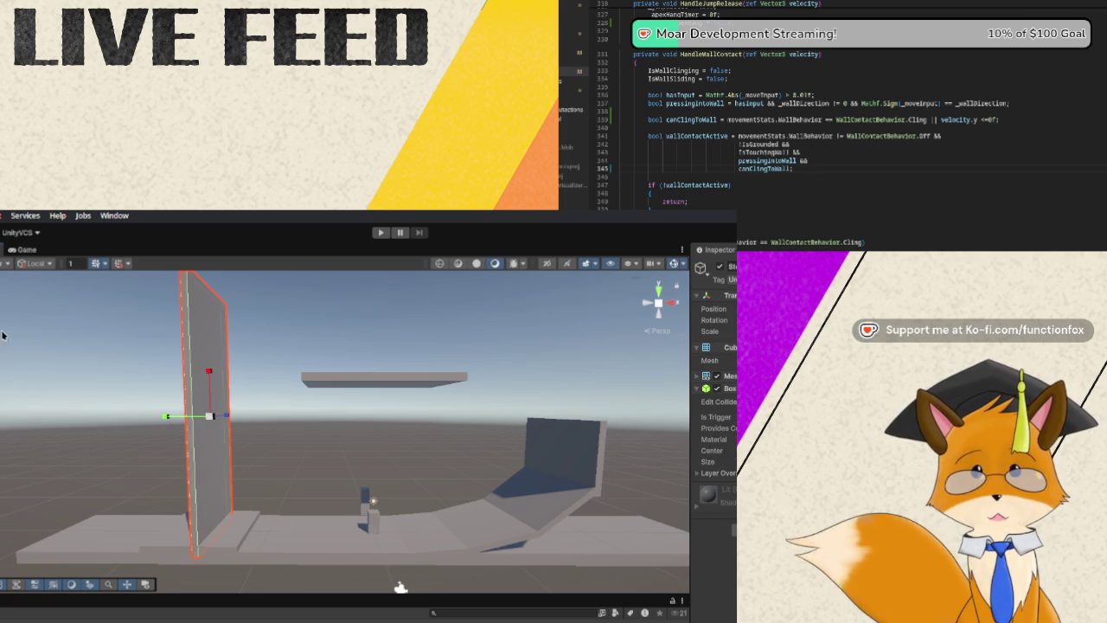
{"action": "key", "text": "w"}
{"action": "key", "text": "ctrl+d"}
{"action": "mouse_move", "coordinate": [168, 415]}
{"action": "left_mouse_down"}
{"action": "mouse_move", "coordinate": [84, 412]}
{"action": "mouse_move", "coordinate": [120, 418]}
{"action": "left_mouse_up"}
{"action": "left_click", "coordinate": [376, 524]}
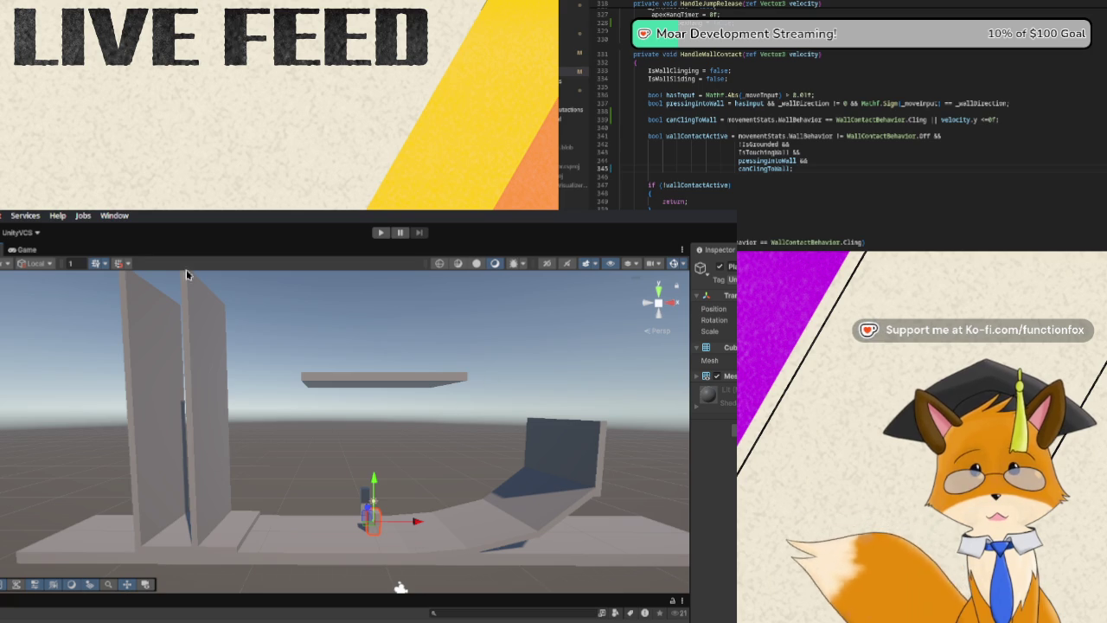
{"action": "left_click", "coordinate": [383, 235]}
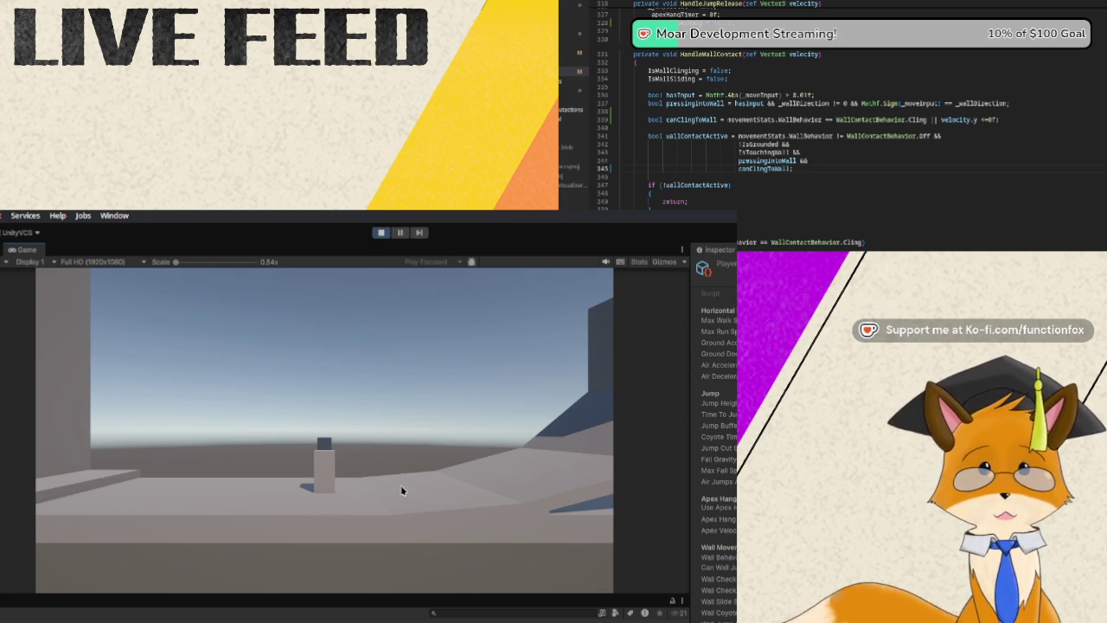
Move the player into the gap between the two tall walls and back out.
{"action": "key", "text": "d"}
{"action": "key", "text": "s"}
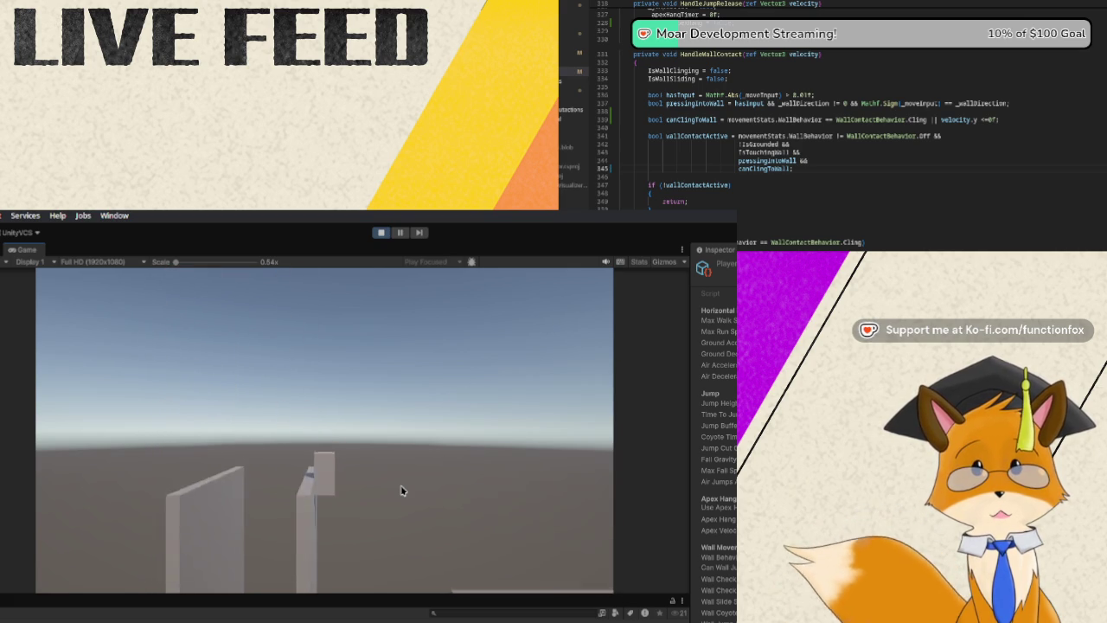
{"action": "key", "text": "w"}
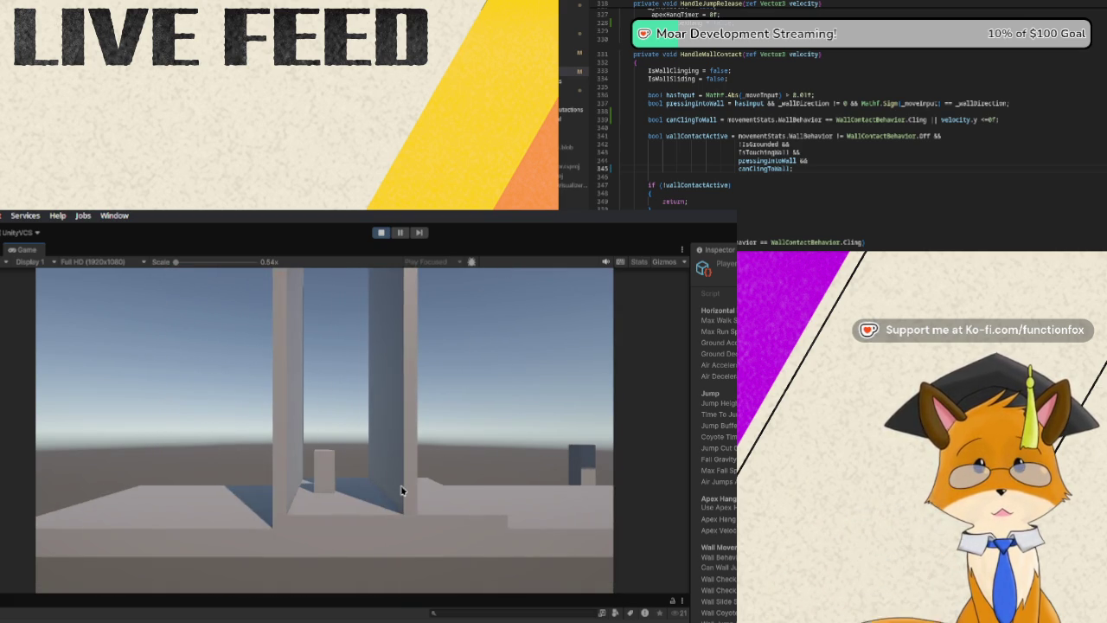
{"action": "key", "text": "d"}
Inspect the player's Wall Behavior and Use Apex Hang settings in the Inspector.
{"action": "left_click", "coordinate": [778, 557]}
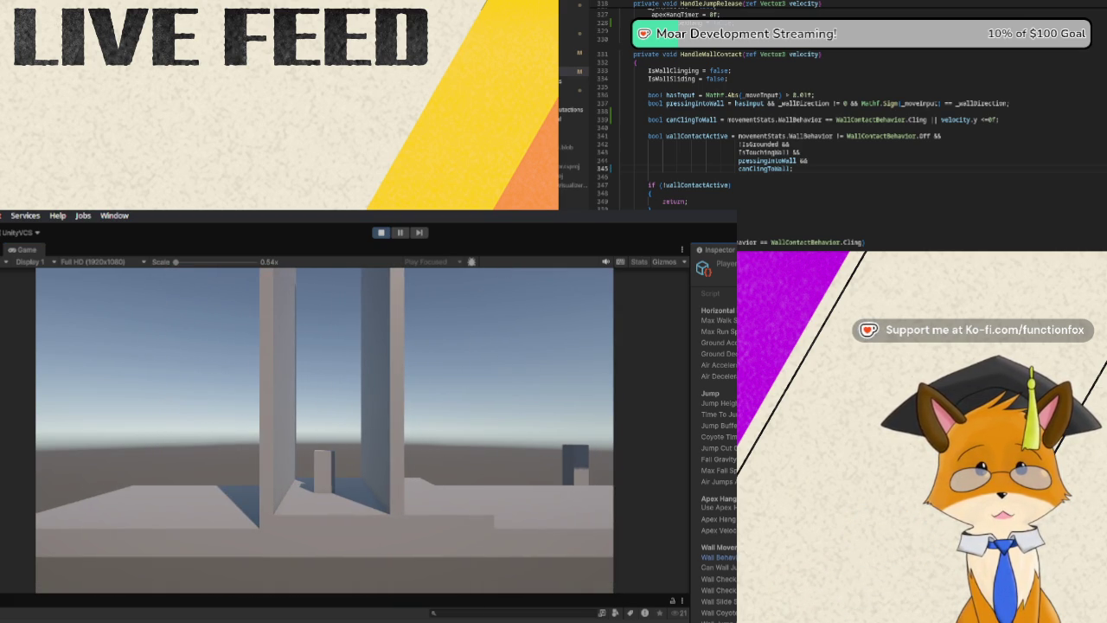
{"action": "left_click", "coordinate": [718, 506]}
{"action": "left_click", "coordinate": [398, 383]}
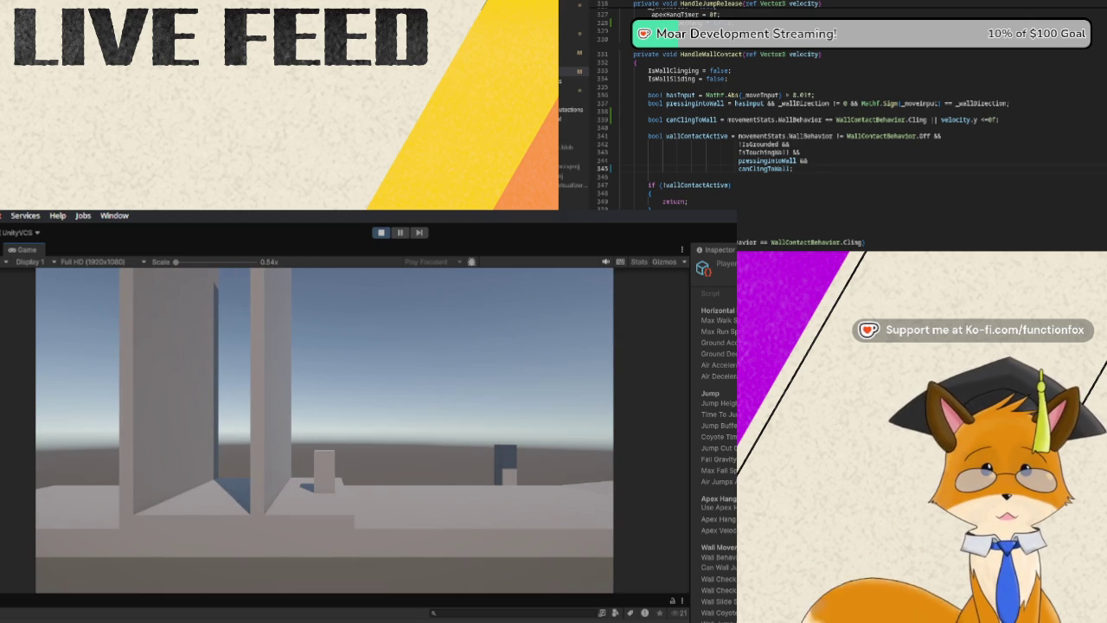
Check the player's Wall Behavior setting once more, then exit Play mode.
{"action": "left_click", "coordinate": [718, 556]}
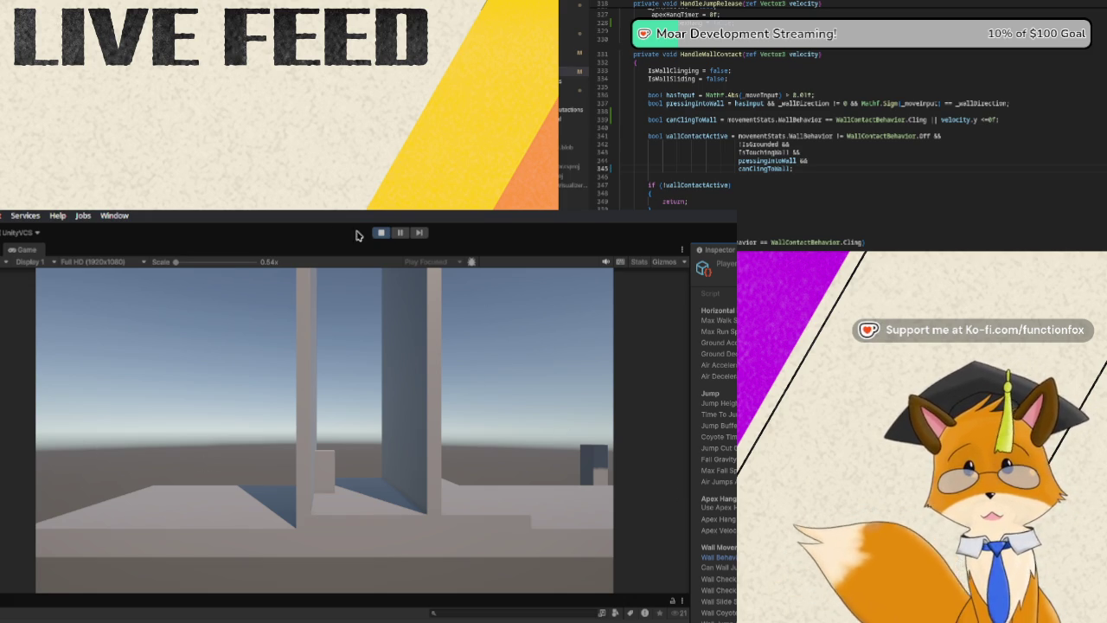
{"action": "left_click", "coordinate": [387, 231]}
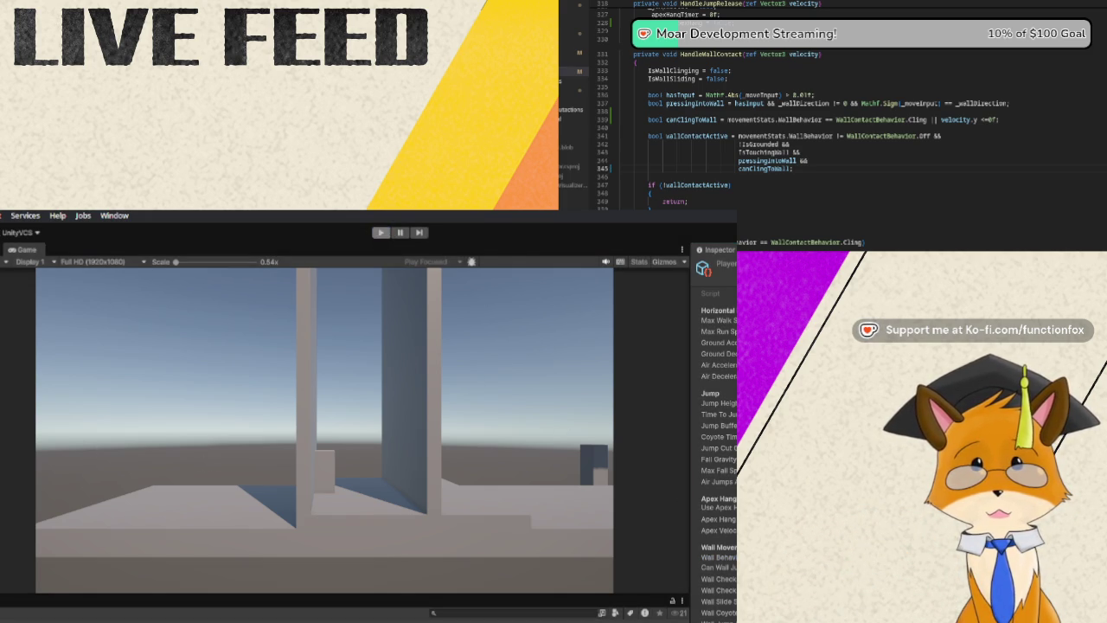
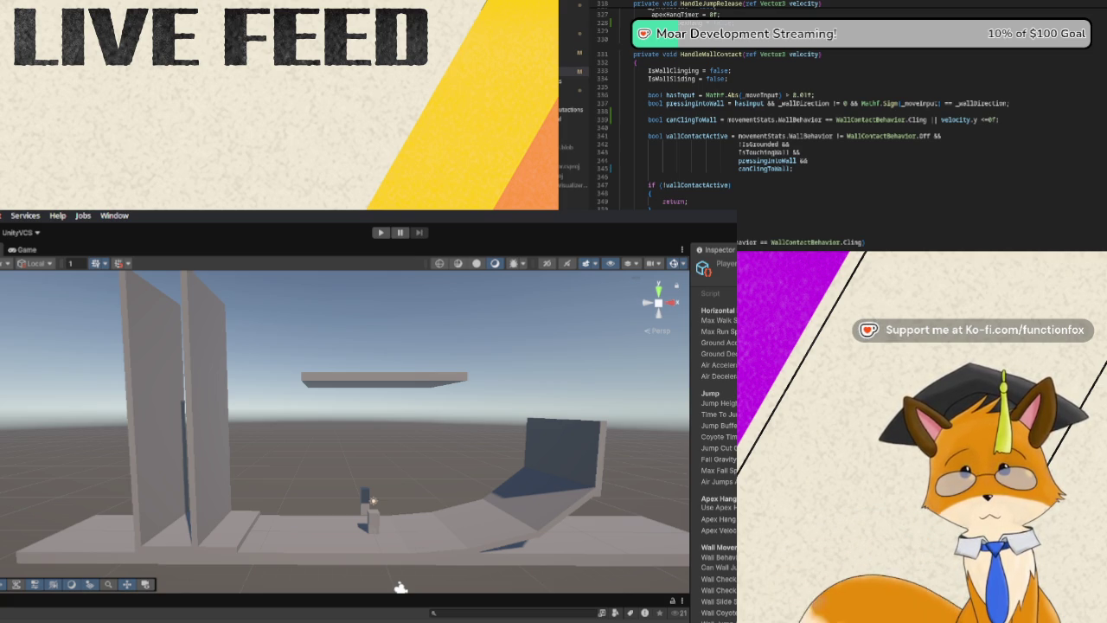
Extend the wallContactActive condition with '&& _wallJumpInputLockTimer < 0f' after canClingToWall.
{"action": "mouse_move", "coordinate": [792, 168]}
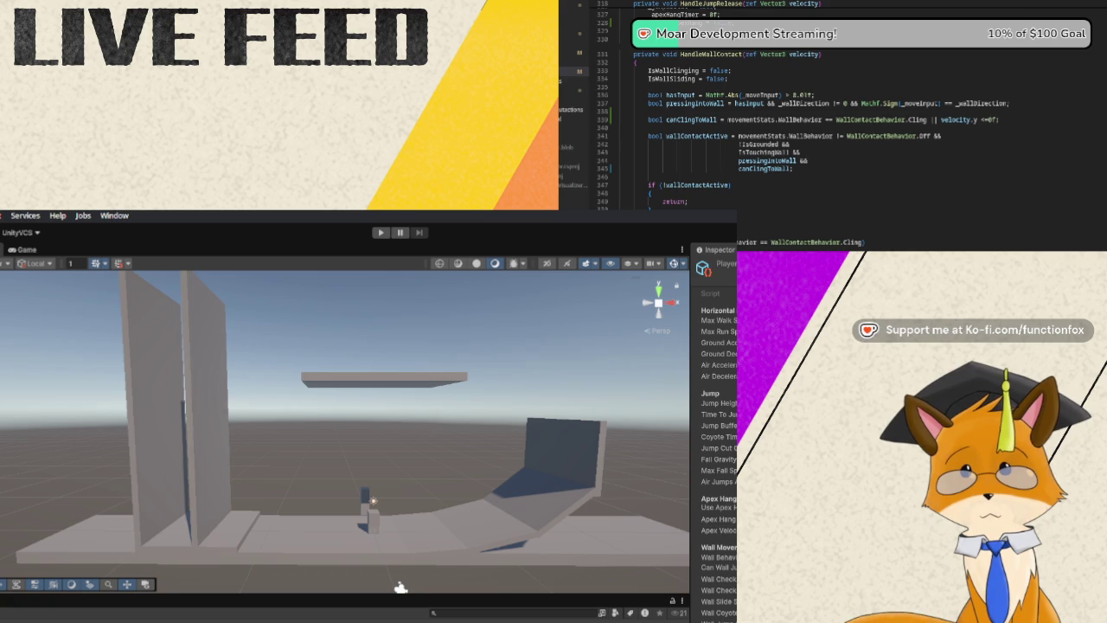
{"action": "left_click", "coordinate": [789, 170]}
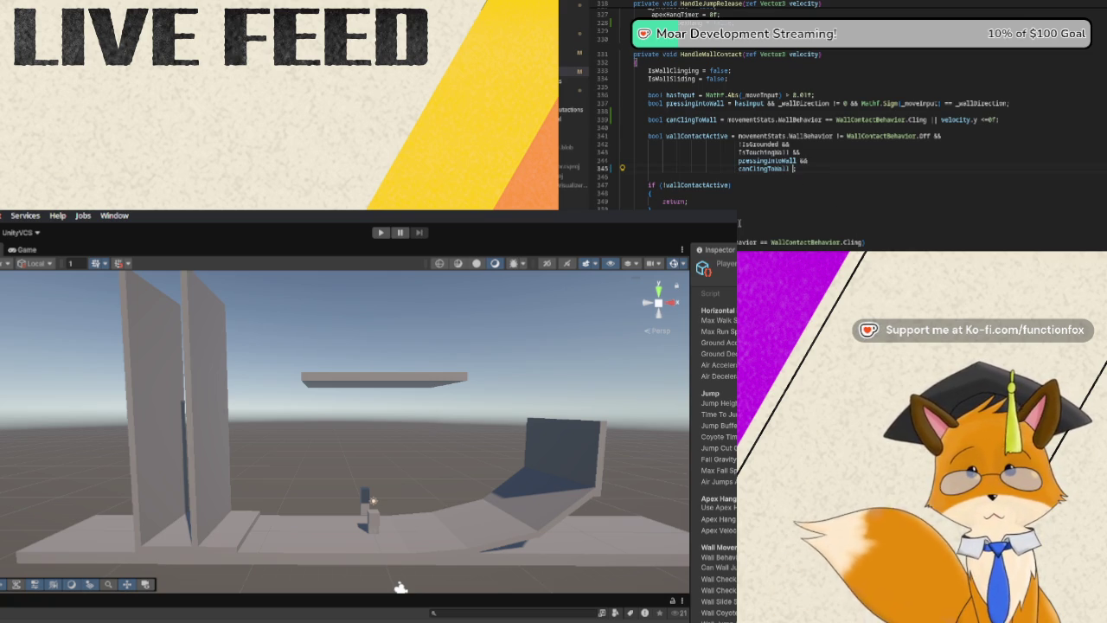
{"action": "type", "text": "&&"}
{"action": "type", "text": "&&"}
{"action": "key", "text": "Return"}
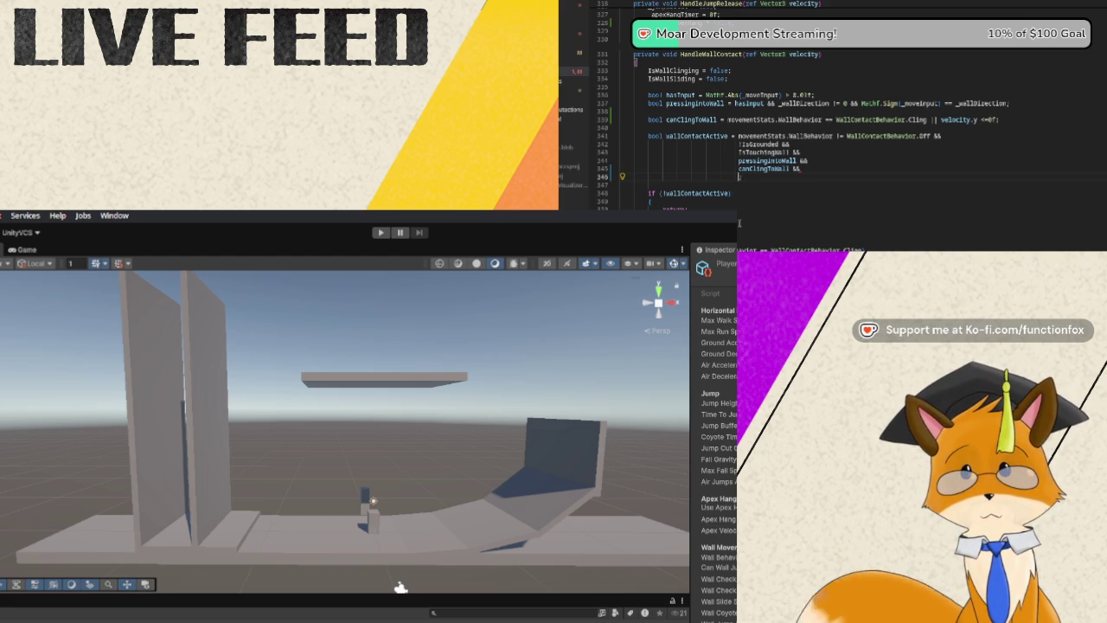
{"action": "type", "text": "_"}
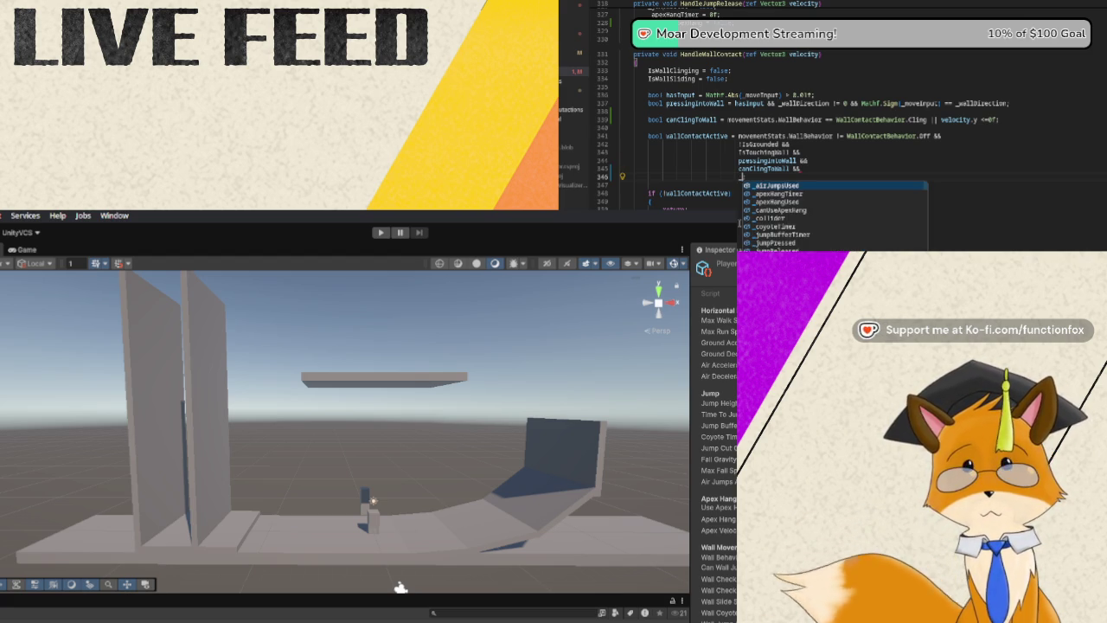
{"action": "type", "text": "wallJ"}
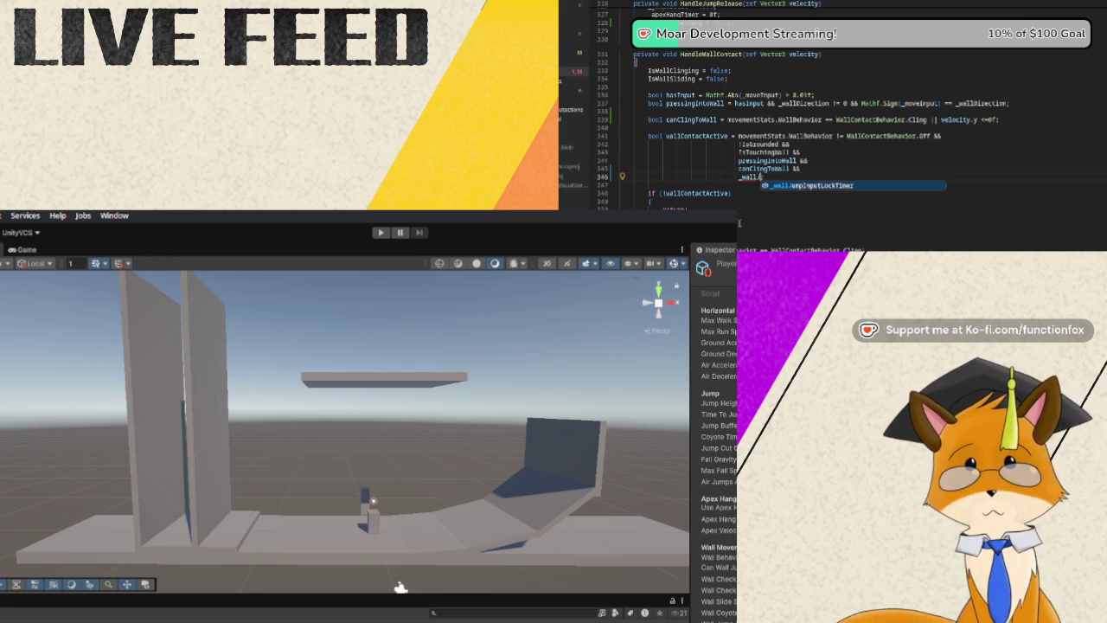
{"action": "key", "text": "Tab"}
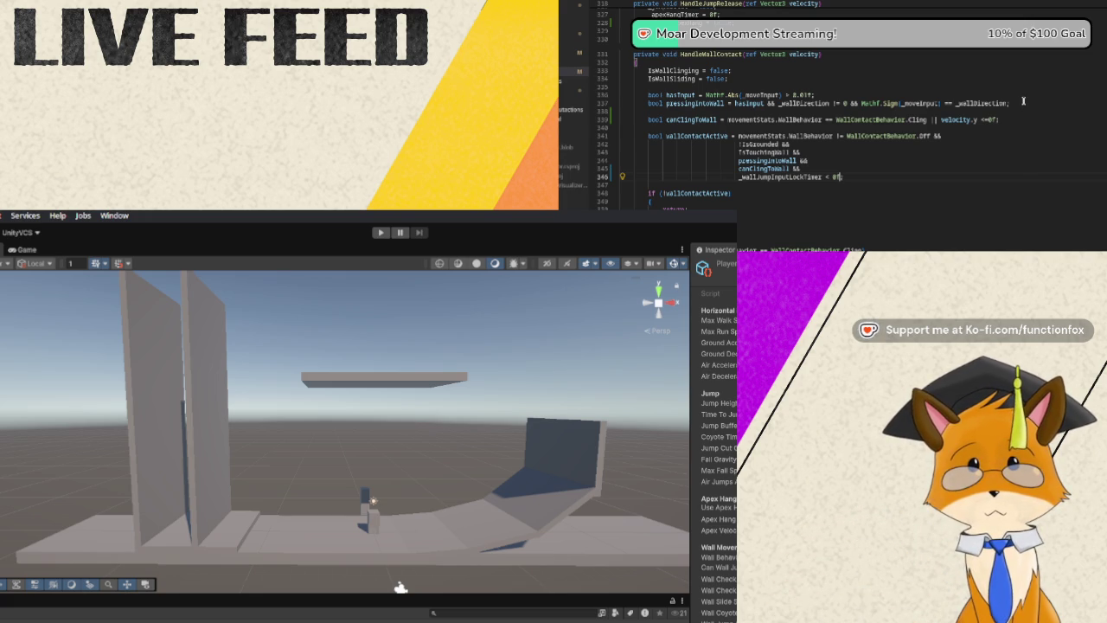
{"action": "left_click", "coordinate": [1023, 102]}
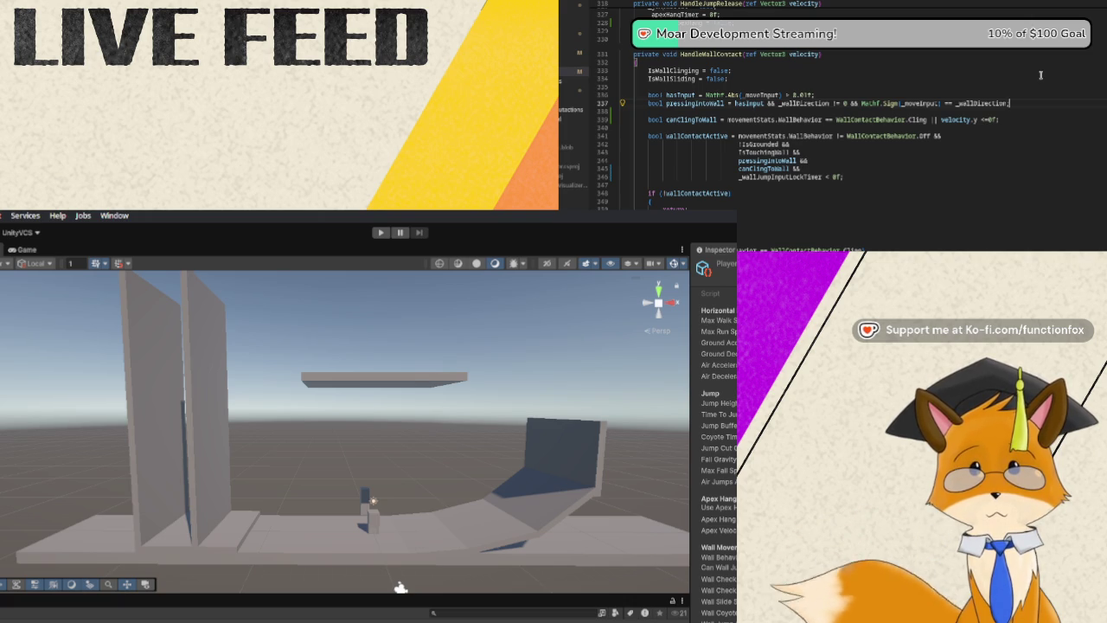
Declare highEnoughToCling as a negated downward Physics.Raycast from the collider centre, distance extents.y + 0.25f.
{"action": "key", "text": "Return"}
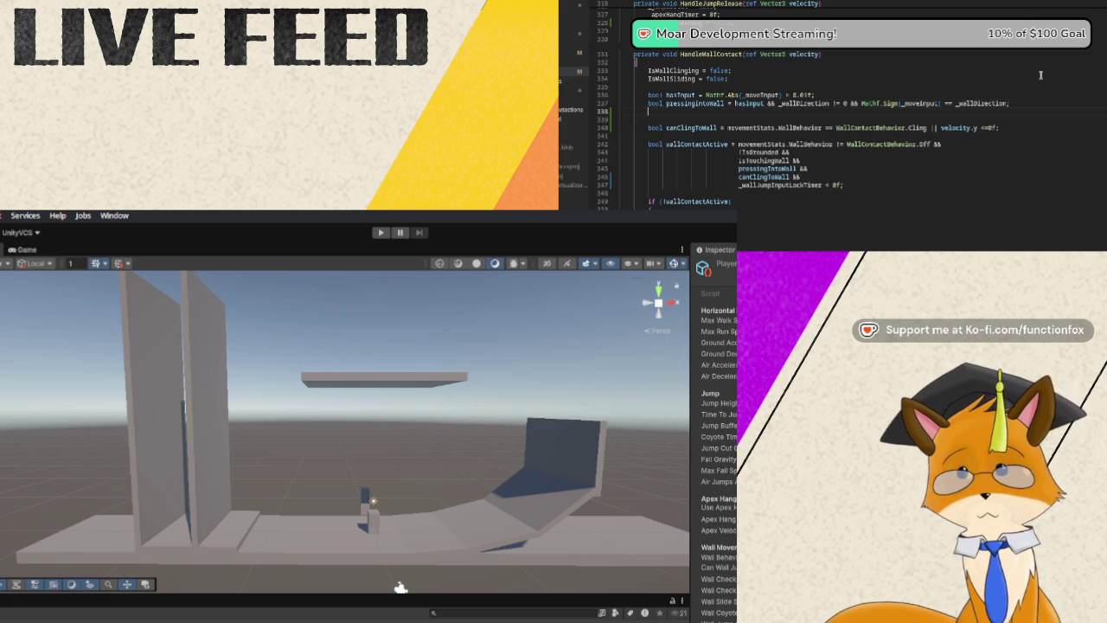
{"action": "type", "text": "boo"}
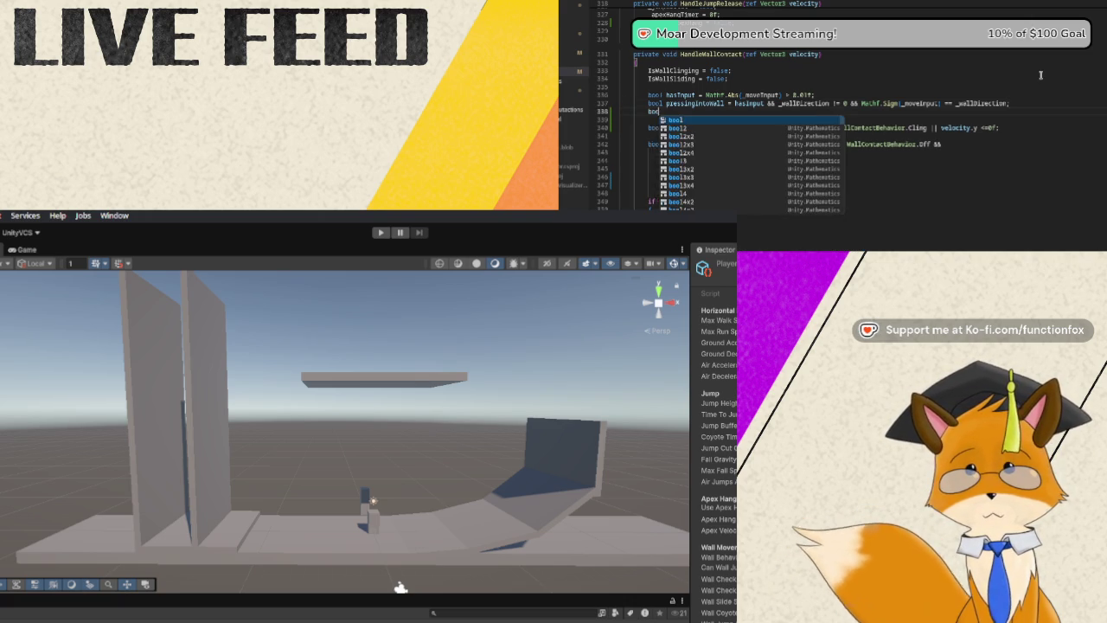
{"action": "type", "text": "l high"}
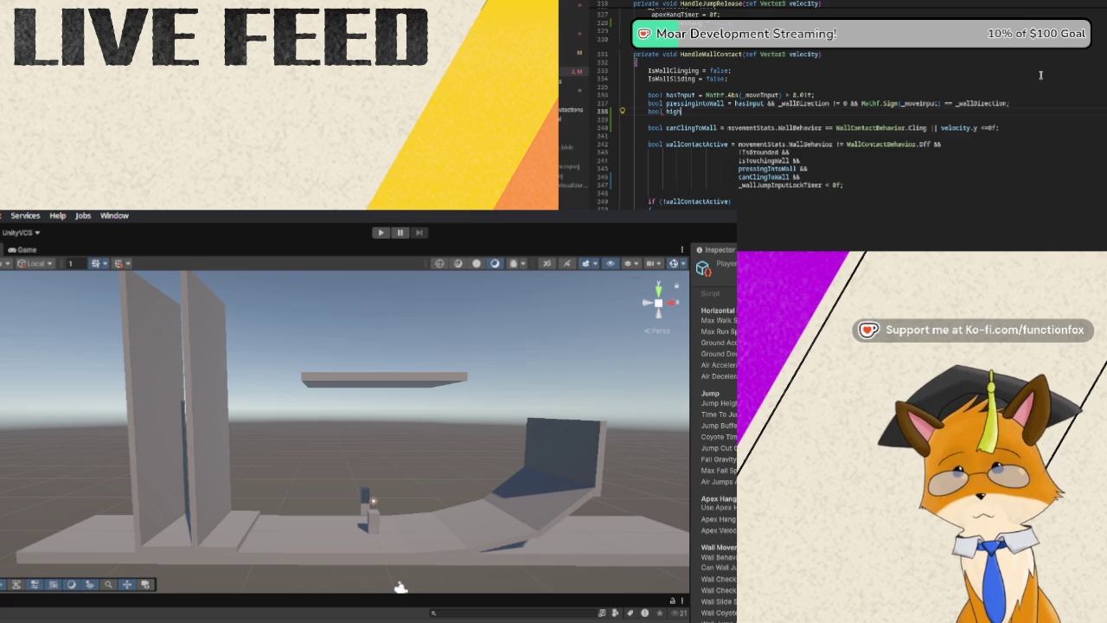
{"action": "type", "text": "EnoughTo"}
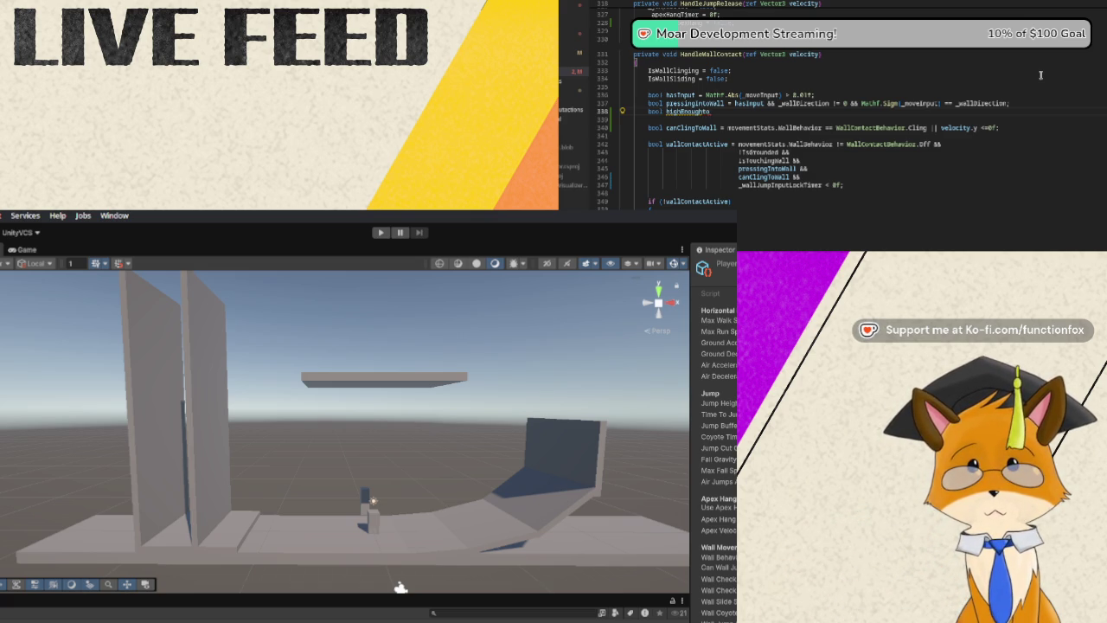
{"action": "type", "text": "Cli"}
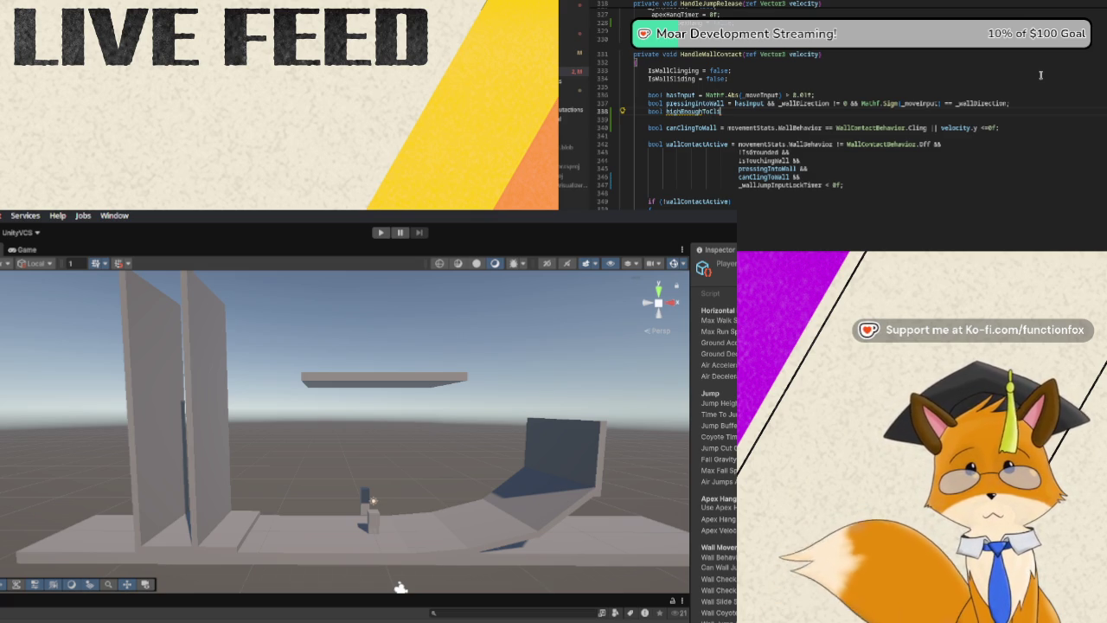
{"action": "type", "text": "ng ="}
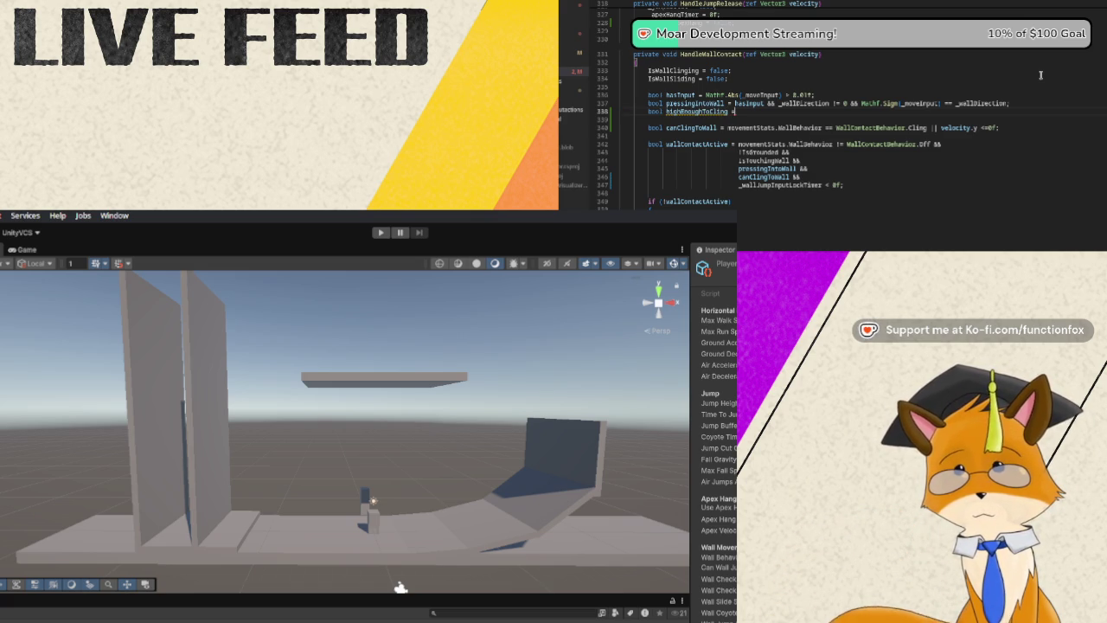
{"action": "type", "text": " !Ph"}
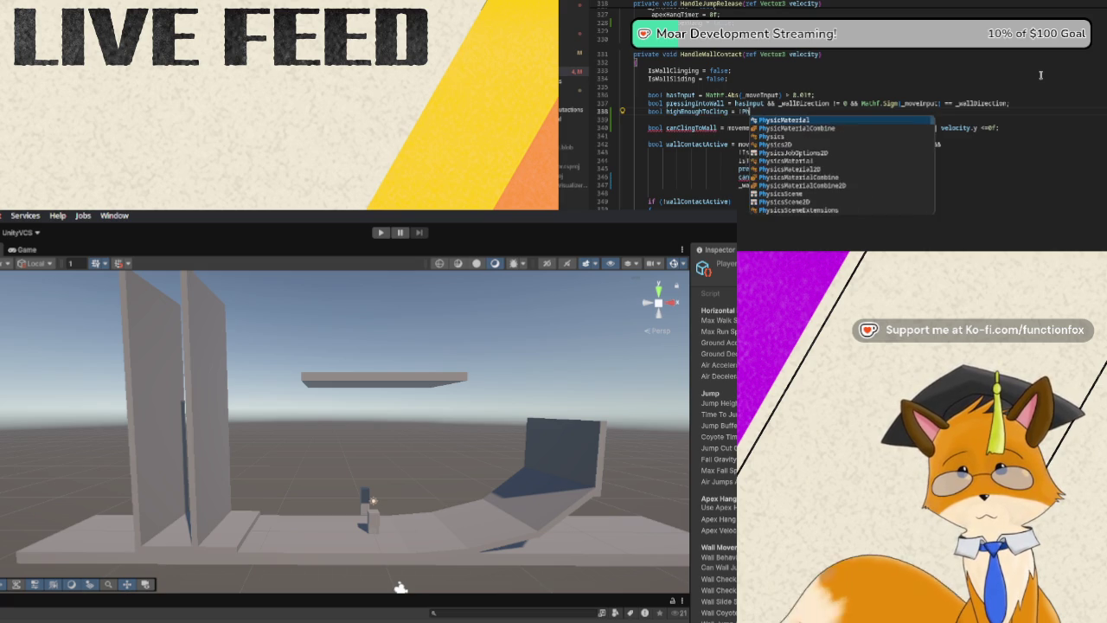
{"action": "type", "text": "ysics.R"}
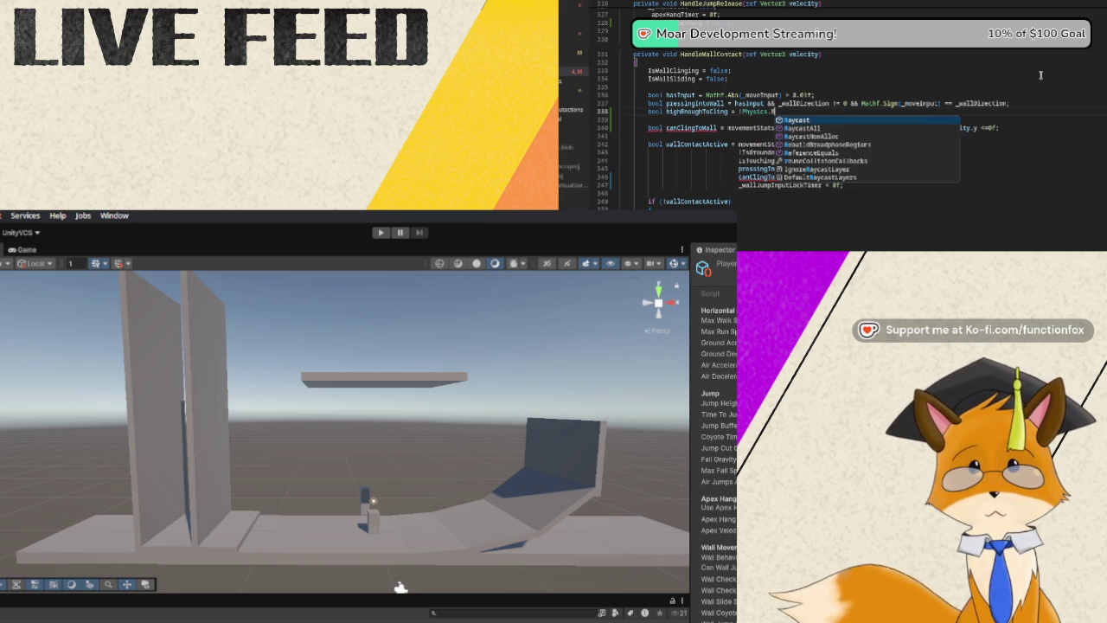
{"action": "type", "text": "aycast("}
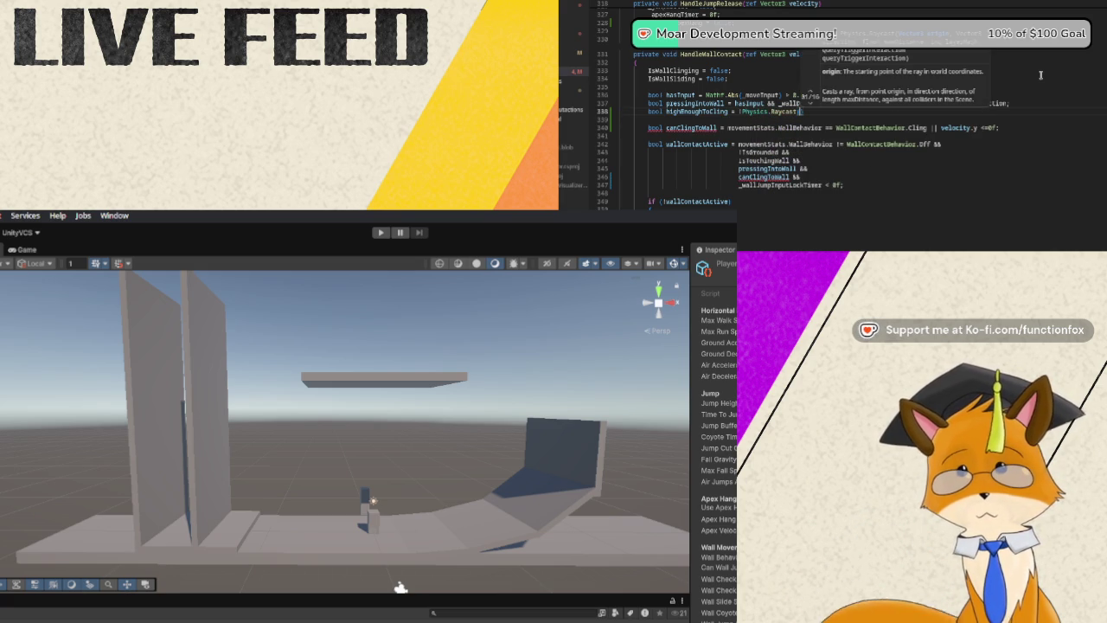
{"action": "key", "text": "Return"}
{"action": "type", "text": "_"}
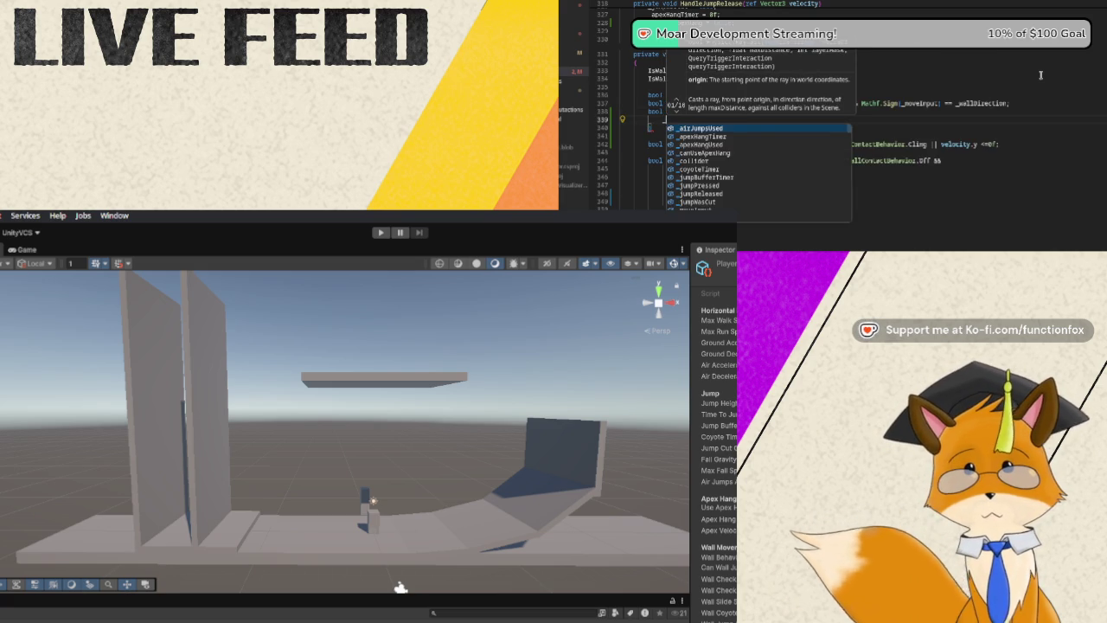
{"action": "type", "text": "collider."}
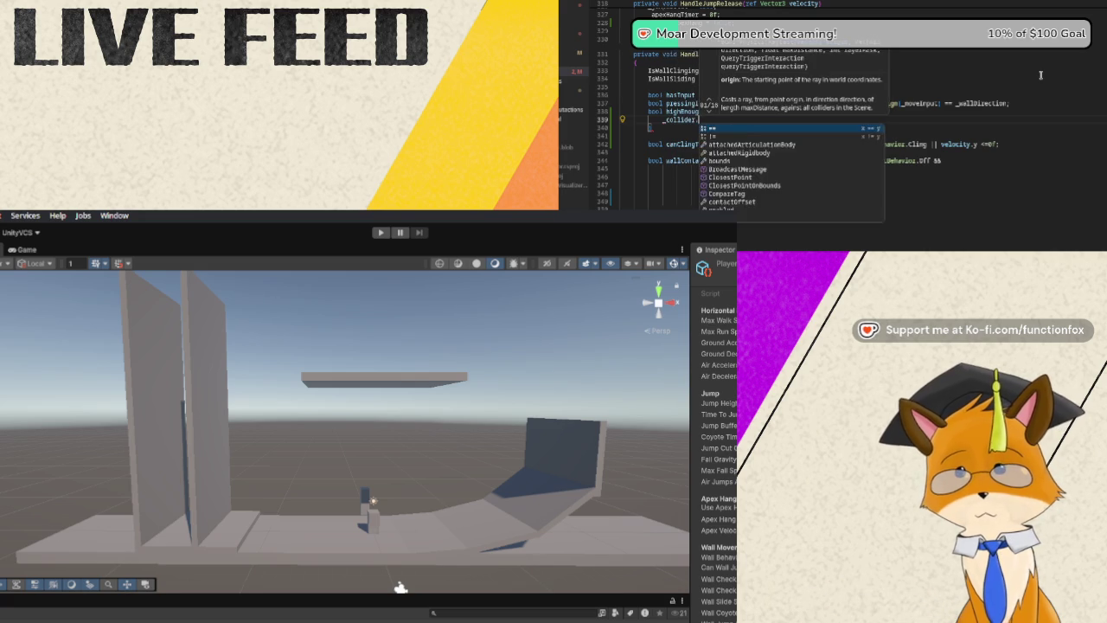
{"action": "type", "text": "bounds.cen"}
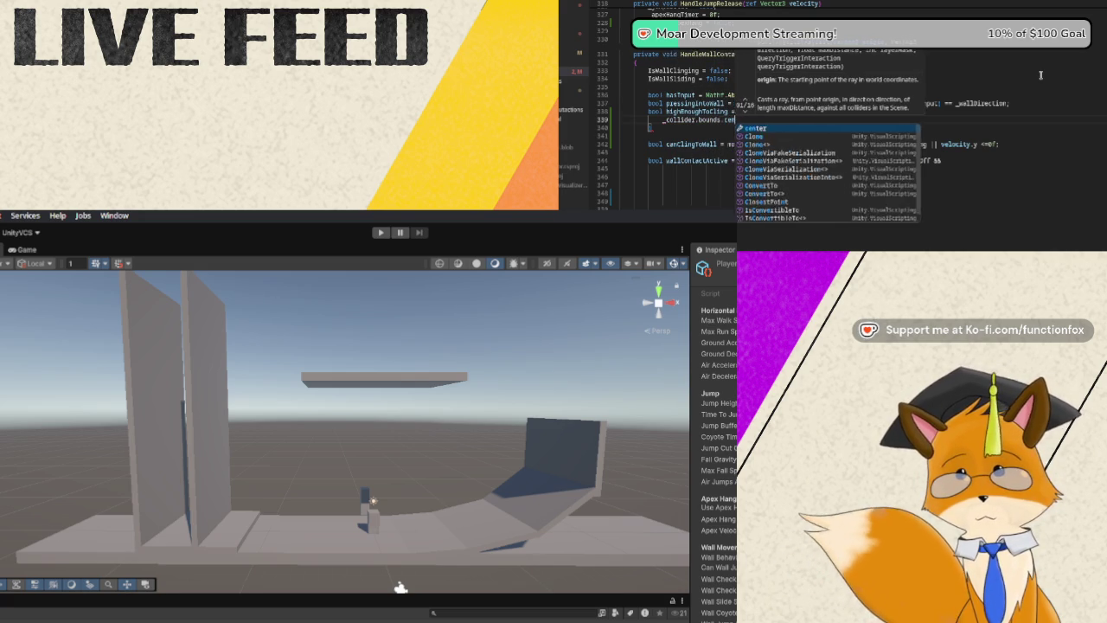
{"action": "type", "text": "ter,"}
{"action": "key", "text": "Return"}
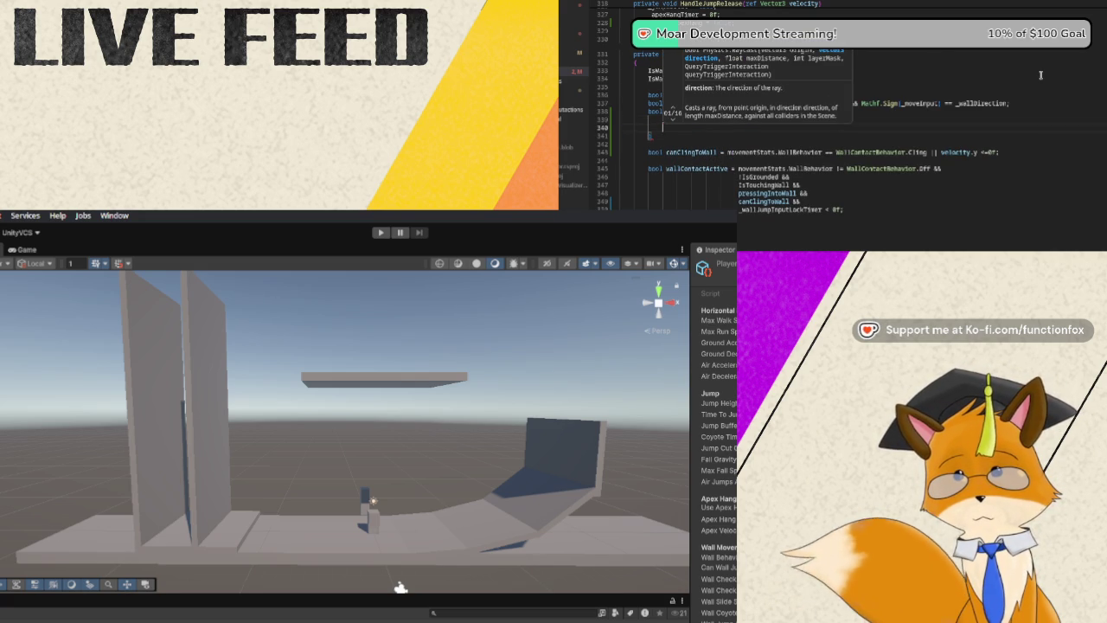
{"action": "type", "text": "Vector3.down"}
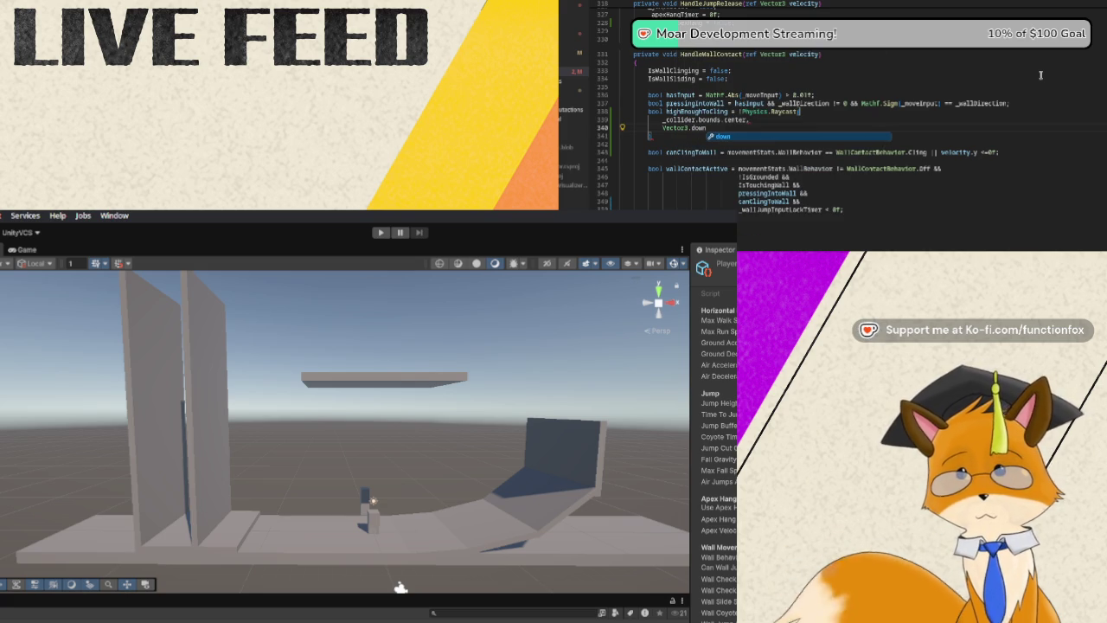
{"action": "type", "text": ","}
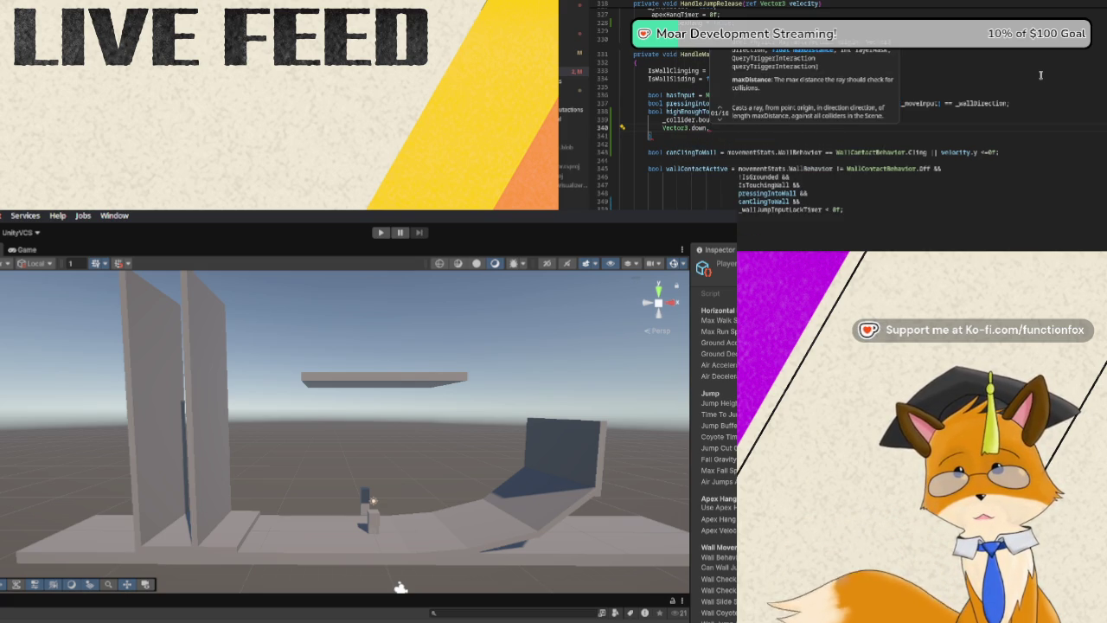
{"action": "key", "text": "Return"}
{"action": "type", "text": "_collider.bounds.extents.y"}
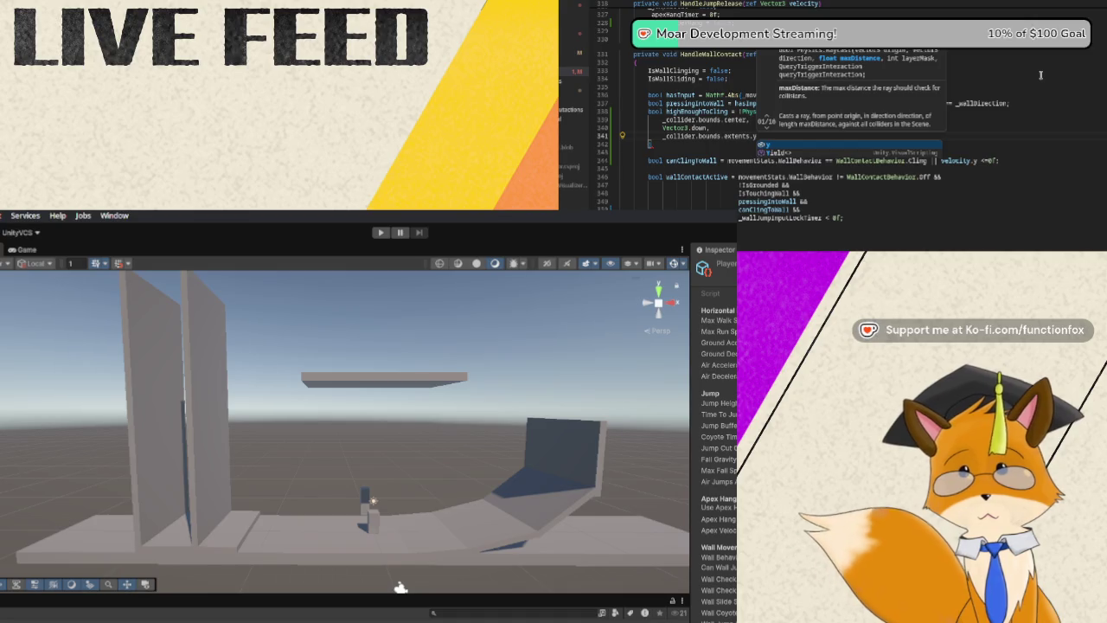
{"action": "type", "text": " +"}
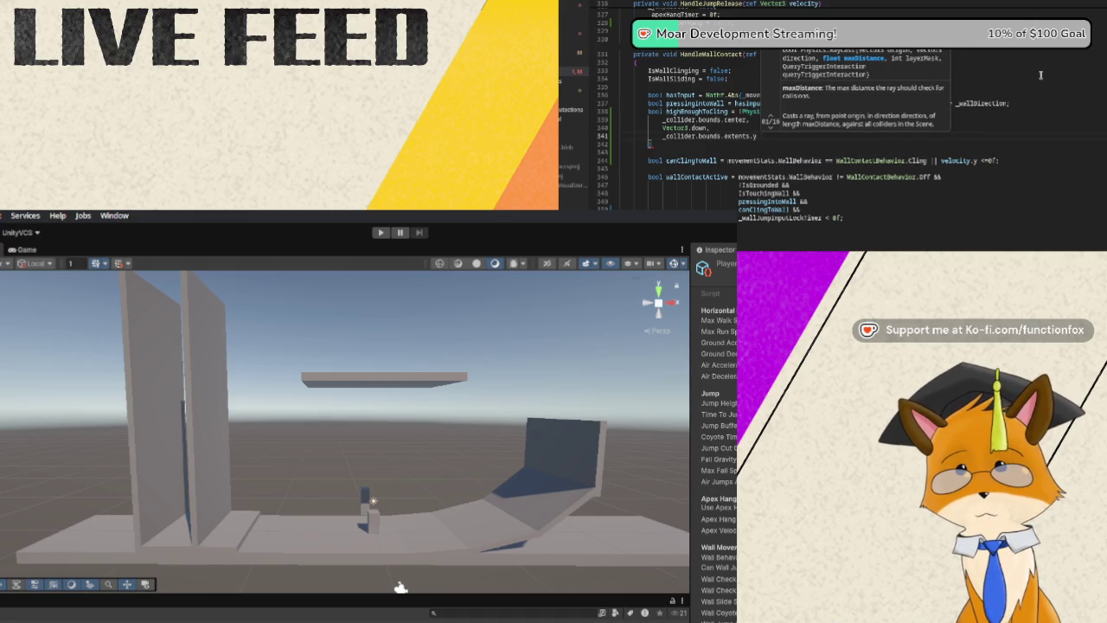
{"action": "type", "text": "0.25"}
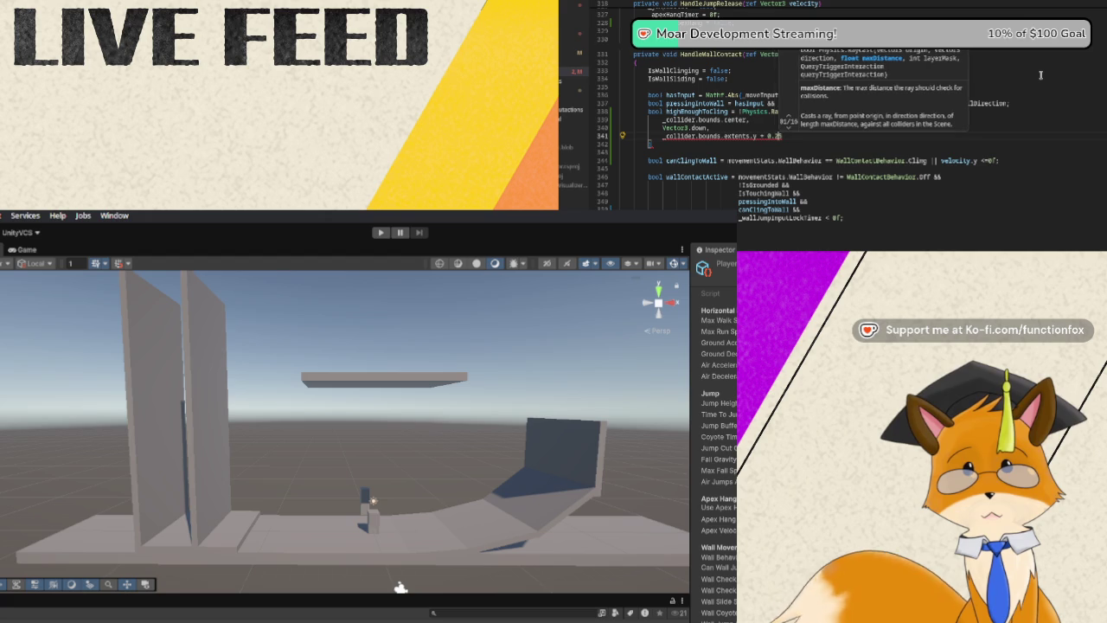
{"action": "type", "text": " f"}
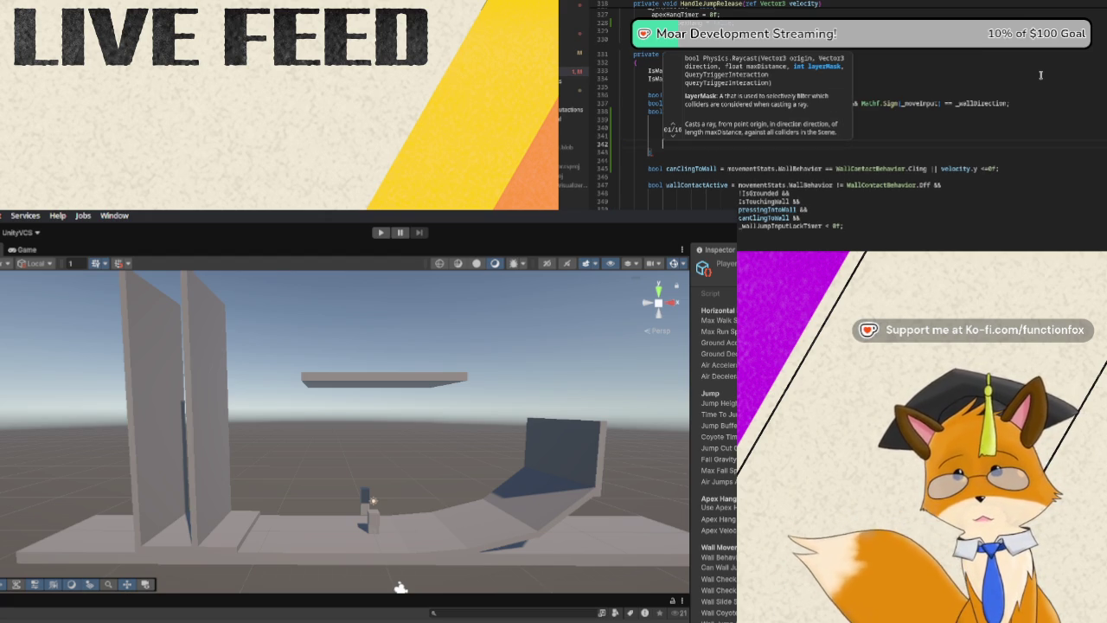
Pass movementStats.GroundLayer as the raycast's layer mask to finish the statement.
{"action": "type", "text": "movement"}
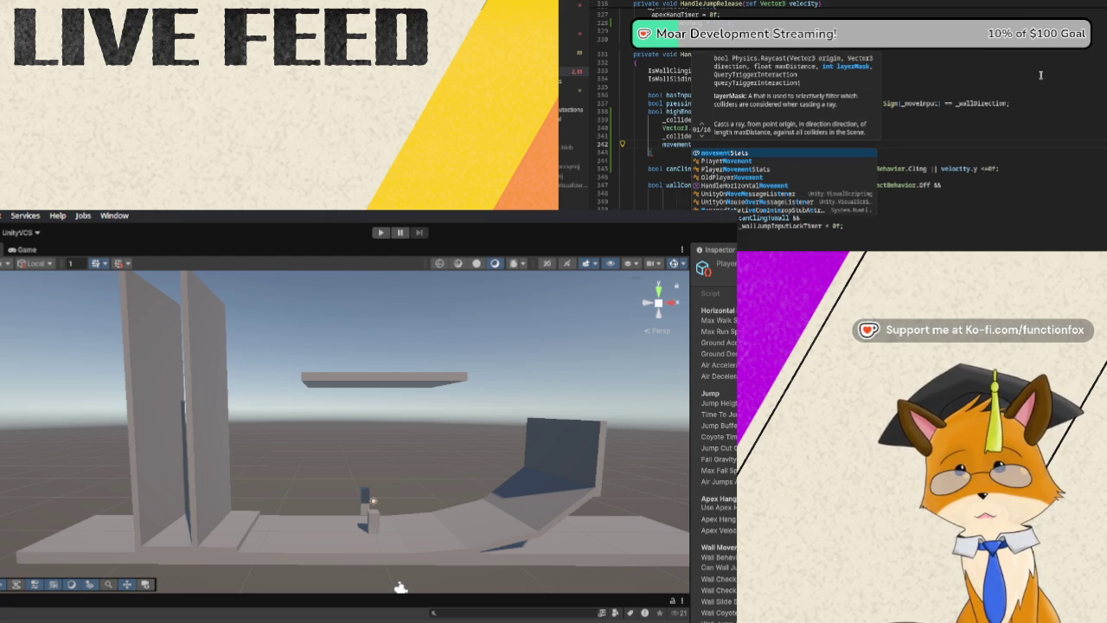
{"action": "key", "text": "Tab"}
{"action": "type", "text": "."}
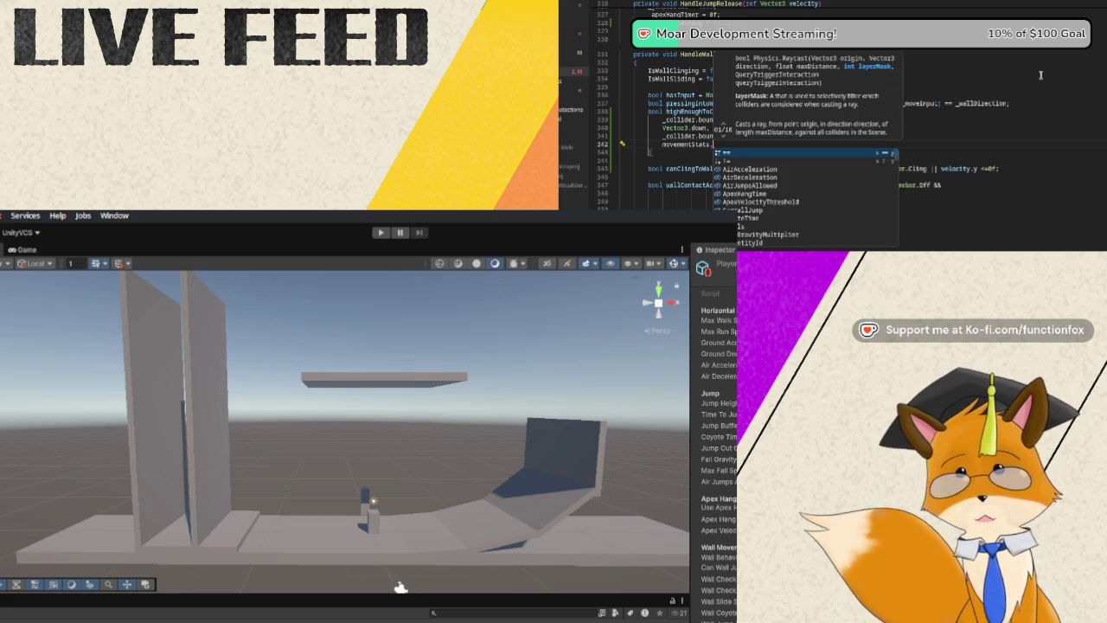
{"action": "type", "text": "ground"}
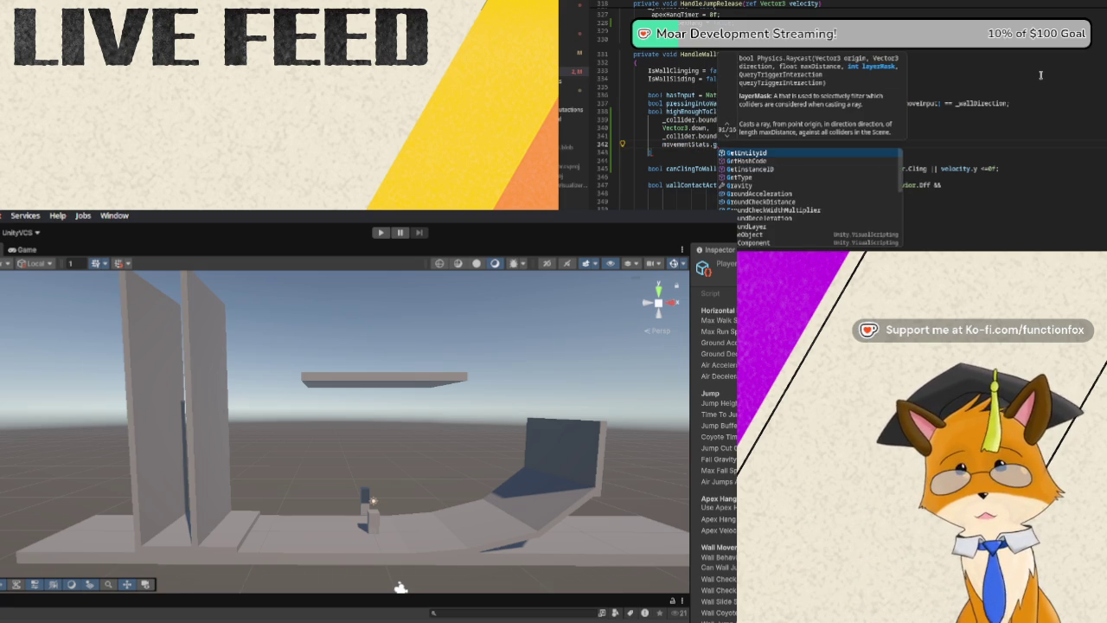
{"action": "key", "text": "Tab"}
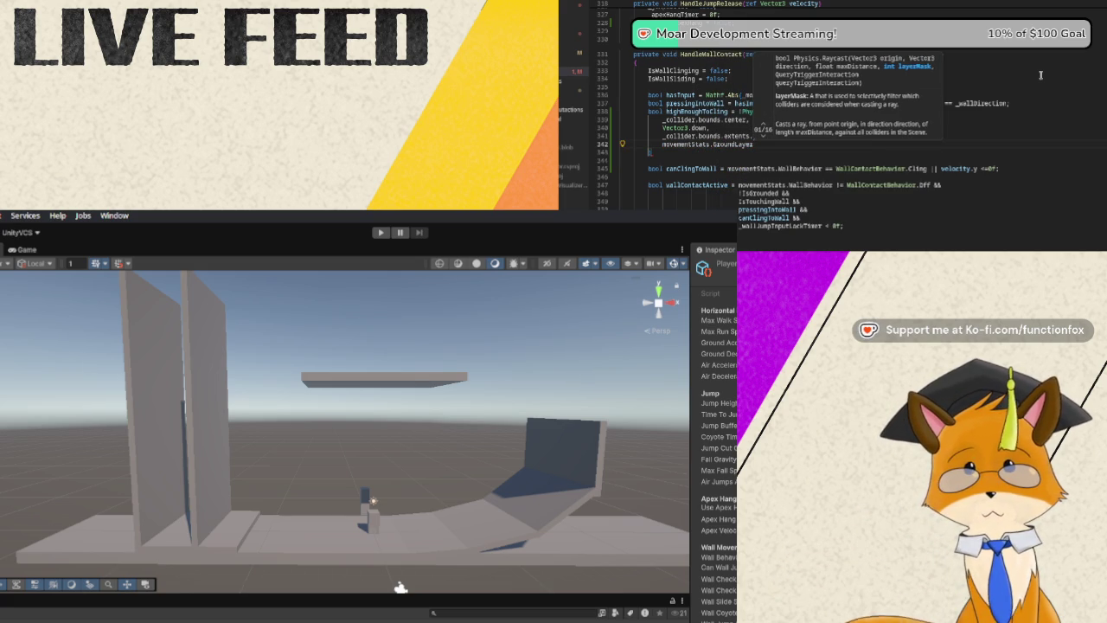
{"action": "key", "text": "Down"}
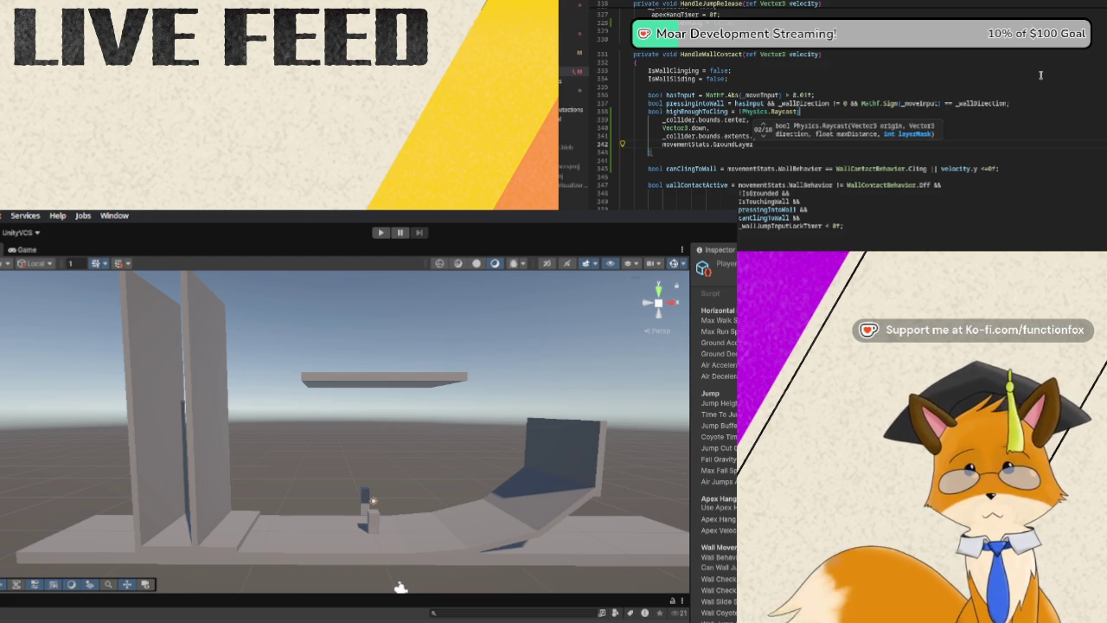
{"action": "key", "text": "Escape"}
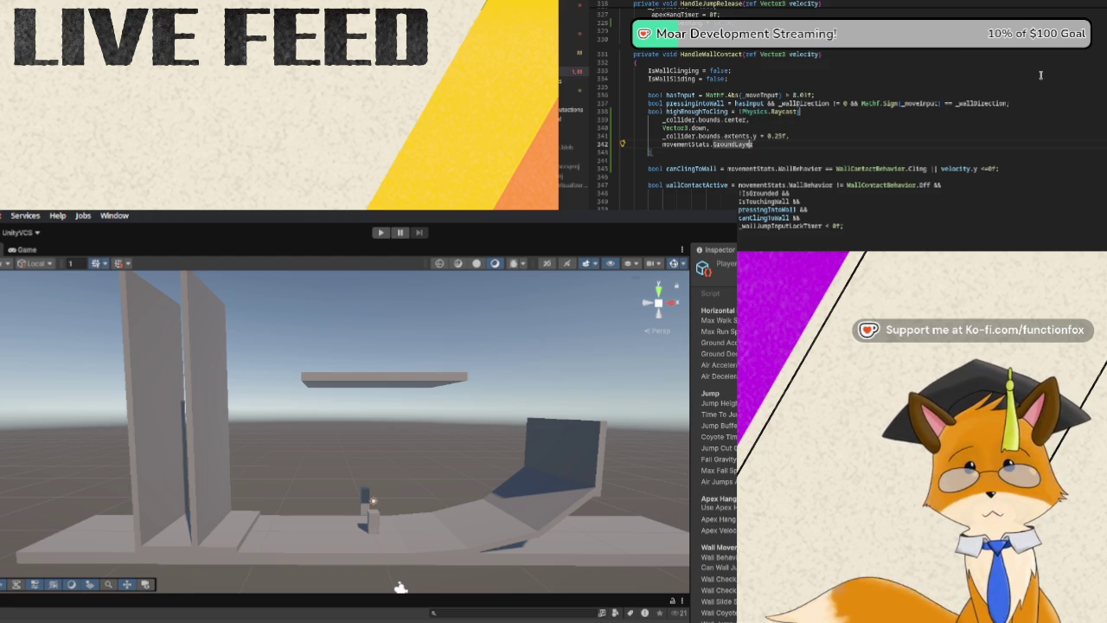
{"action": "key", "text": "Down"}
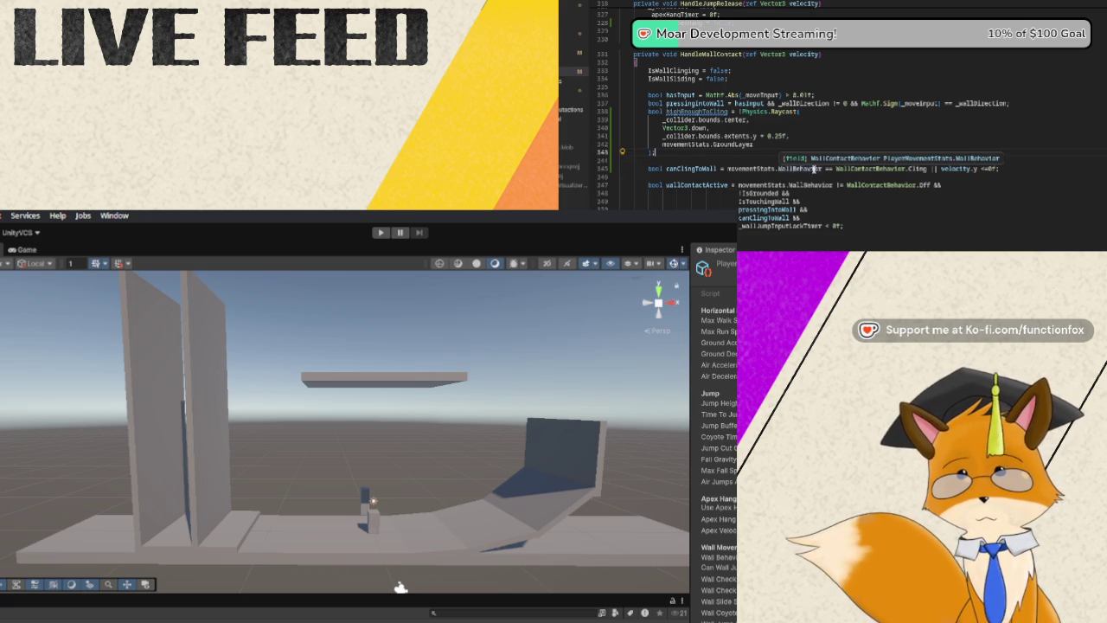
Make canClingToWall use highEnoughToCling for Cling behaviour, otherwise velocity.y <= 0f.
{"action": "mouse_move", "coordinate": [903, 172]}
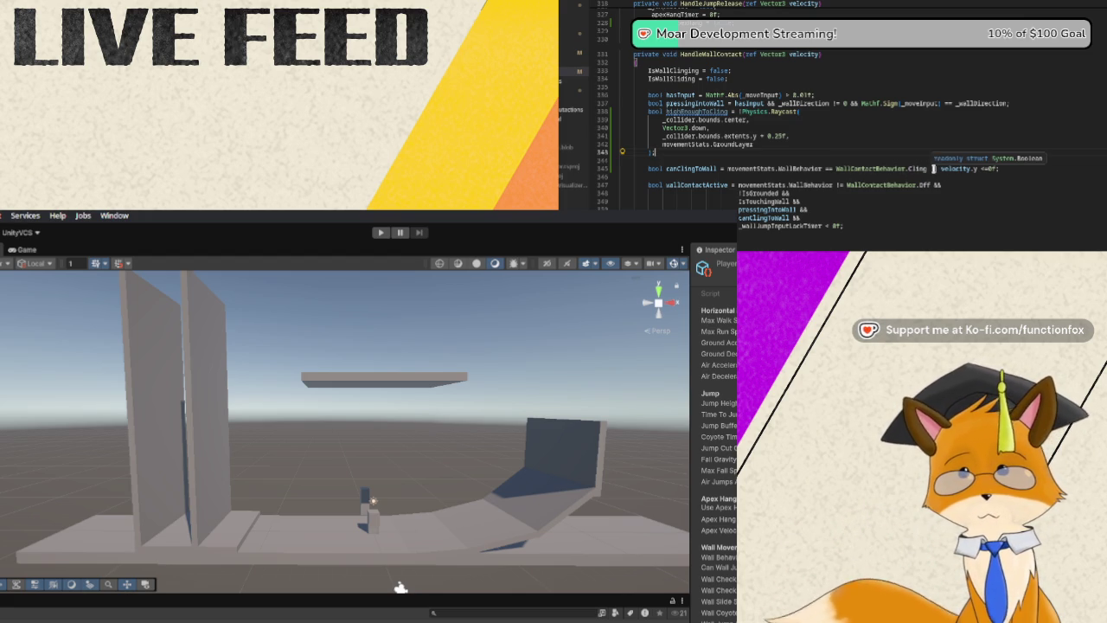
{"action": "left_click", "coordinate": [933, 169]}
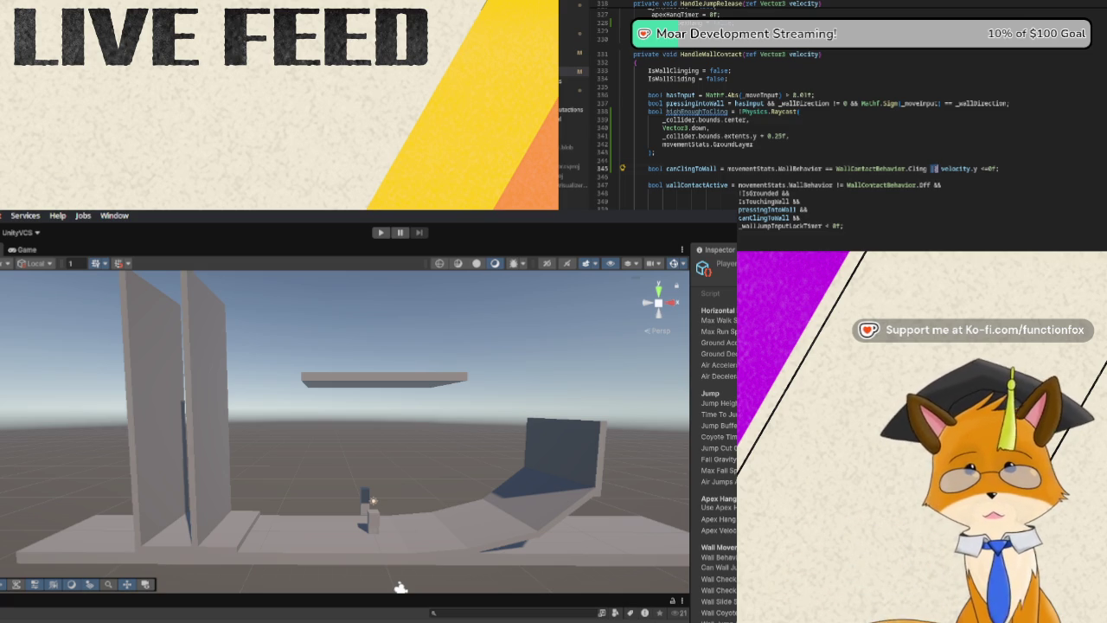
{"action": "type", "text": "&& h"}
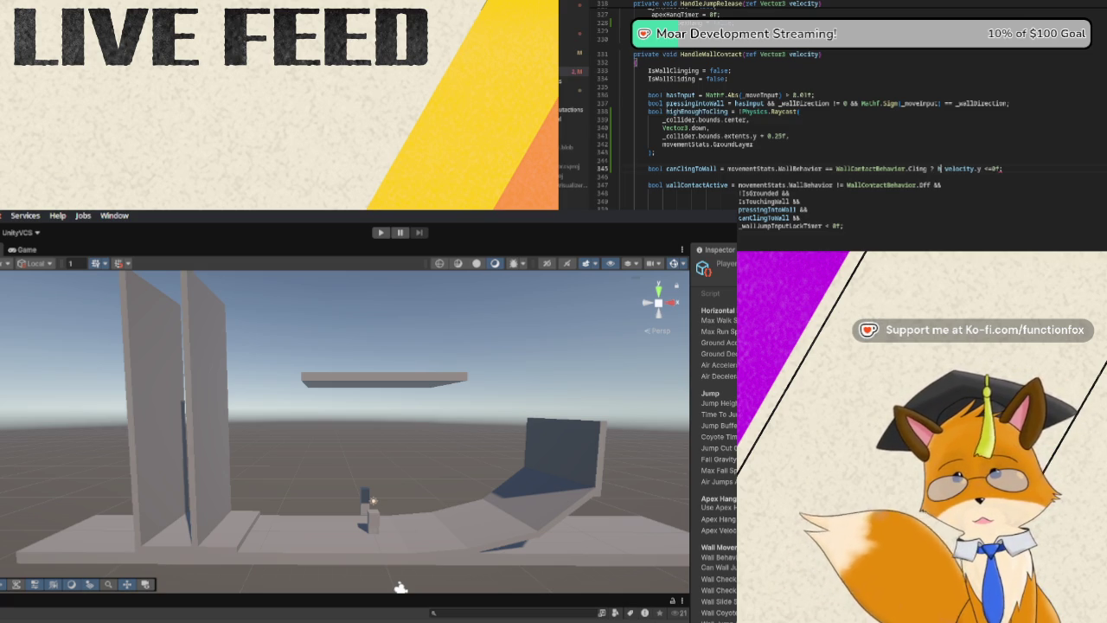
{"action": "type", "text": "igh"}
{"action": "key", "text": "Tab"}
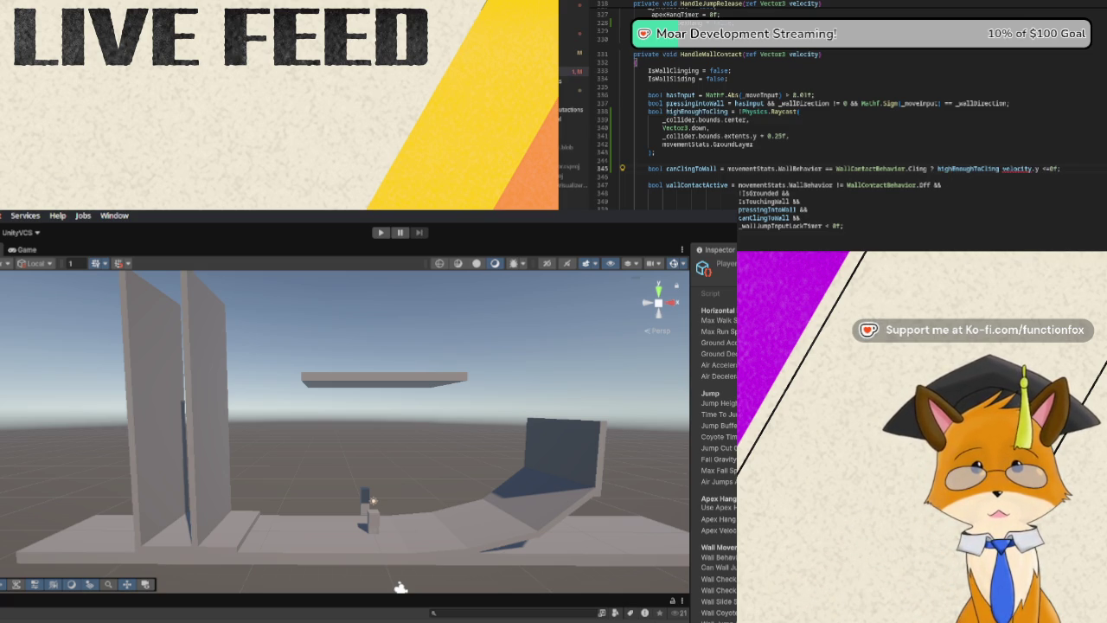
{"action": "type", "text": "&&"}
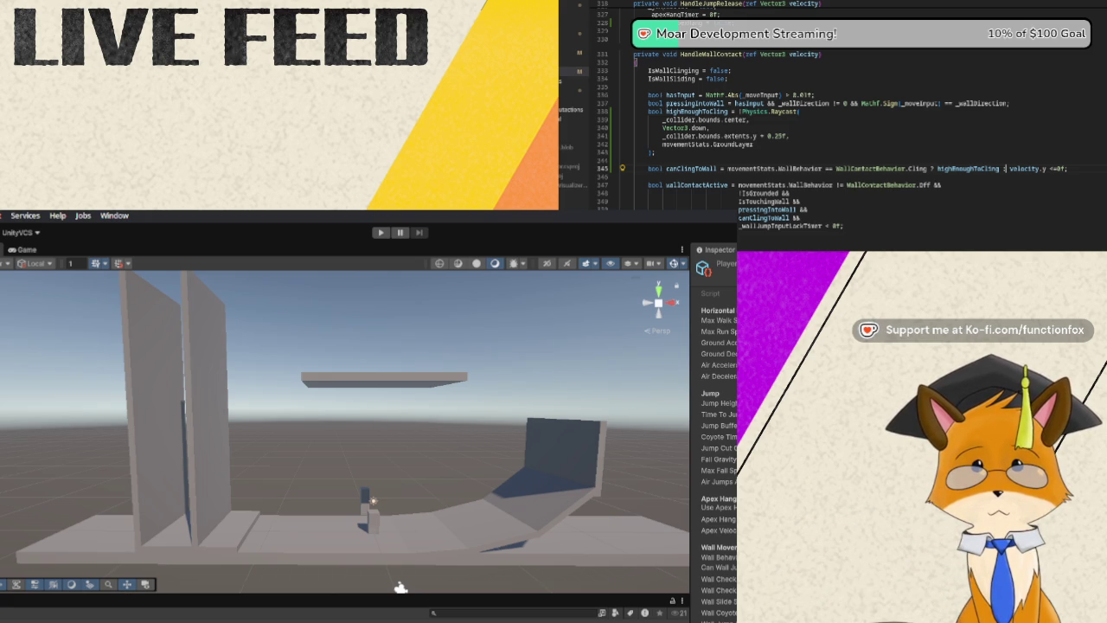
Change the raycast margin on line 341 from 0.2f to 0.25f.
{"action": "left_click", "coordinate": [778, 135]}
{"action": "type", "text": "5"}
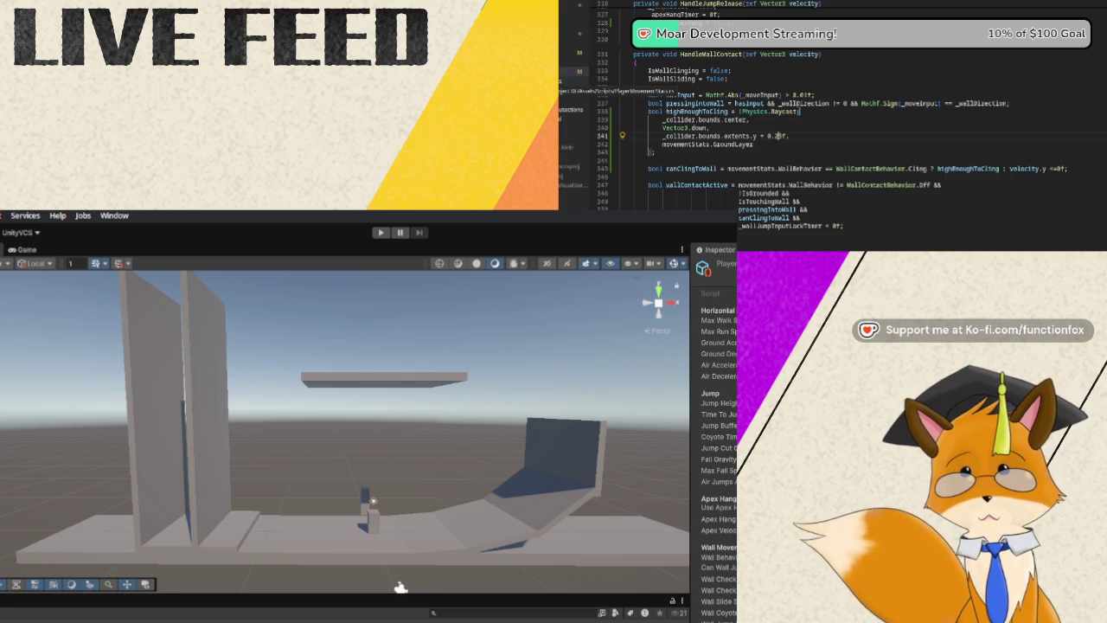
{"action": "left_click", "coordinate": [575, 81]}
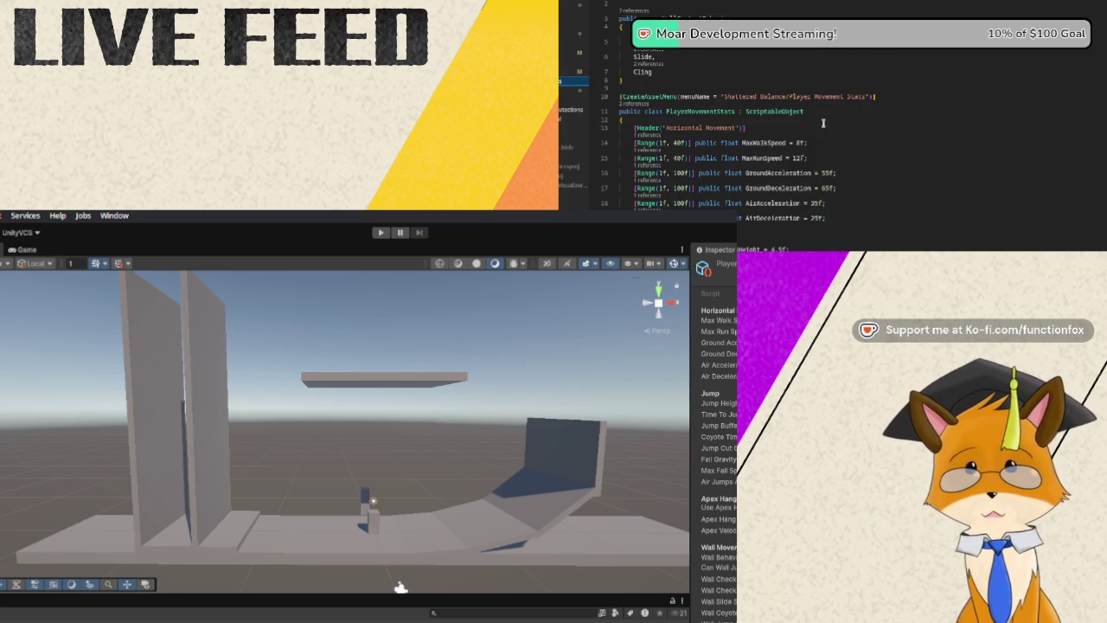
Scroll PlayerMovementStats down to the Wall Movement header.
{"action": "scroll", "coordinate": [823, 122], "scroll_direction": "down", "scroll_amount": 3}
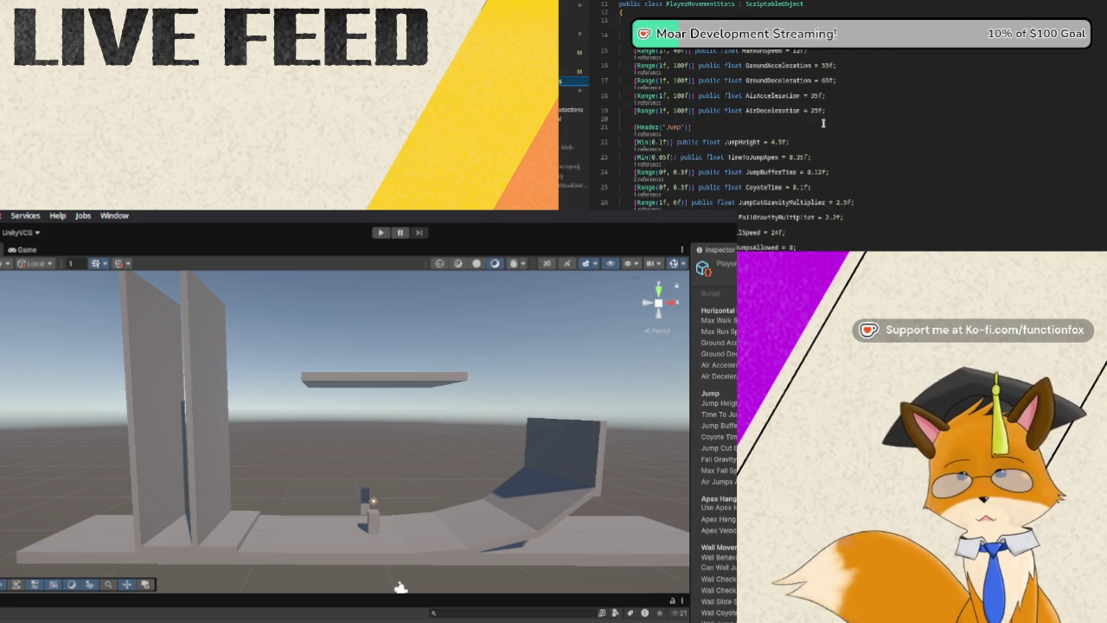
{"action": "scroll", "coordinate": [838, 130], "scroll_direction": "down", "scroll_amount": 3}
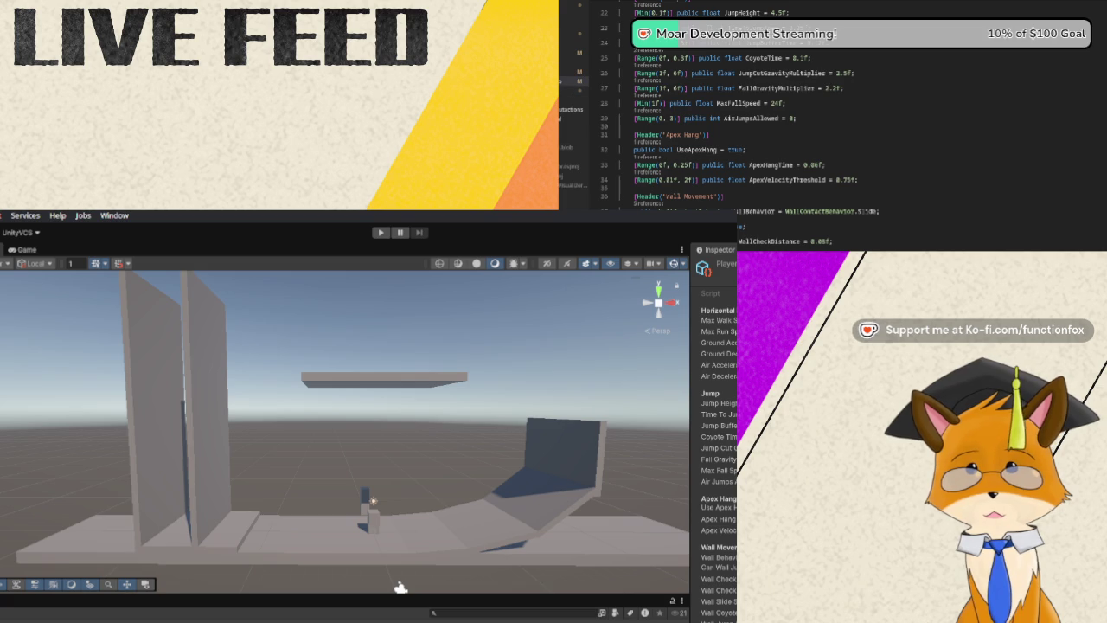
Swap the hardcoded 0.25f raycast distance for movementStats.MinWallClingGroundClearance.
{"action": "left_click", "coordinate": [788, 135]}
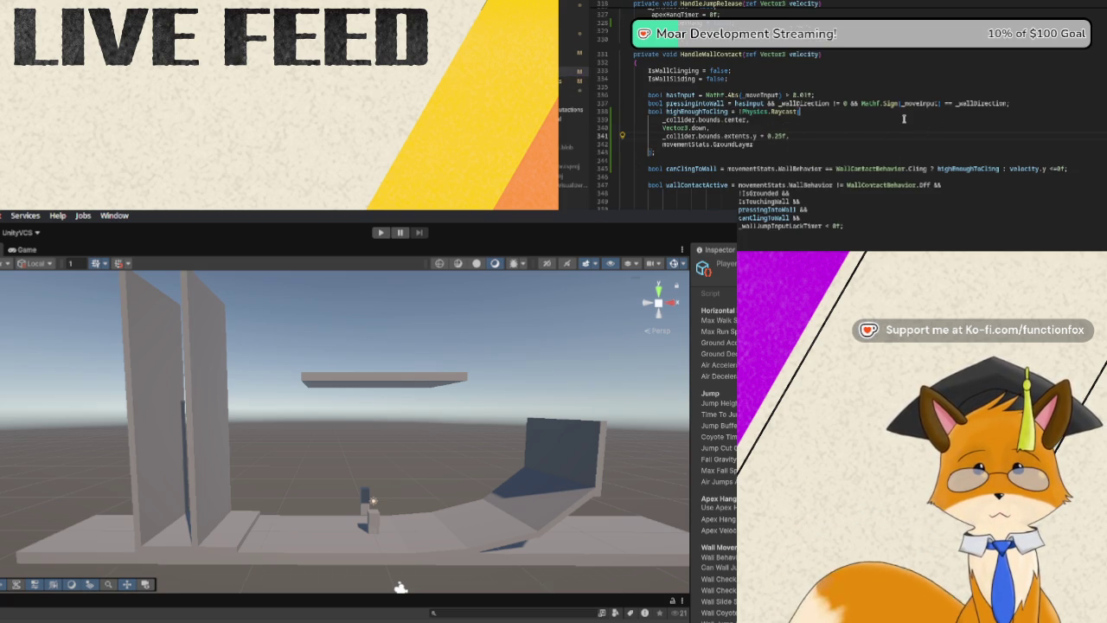
{"action": "key", "text": "ctrl+shift+Right"}
{"action": "key", "text": "ctrl+shift+Right"}
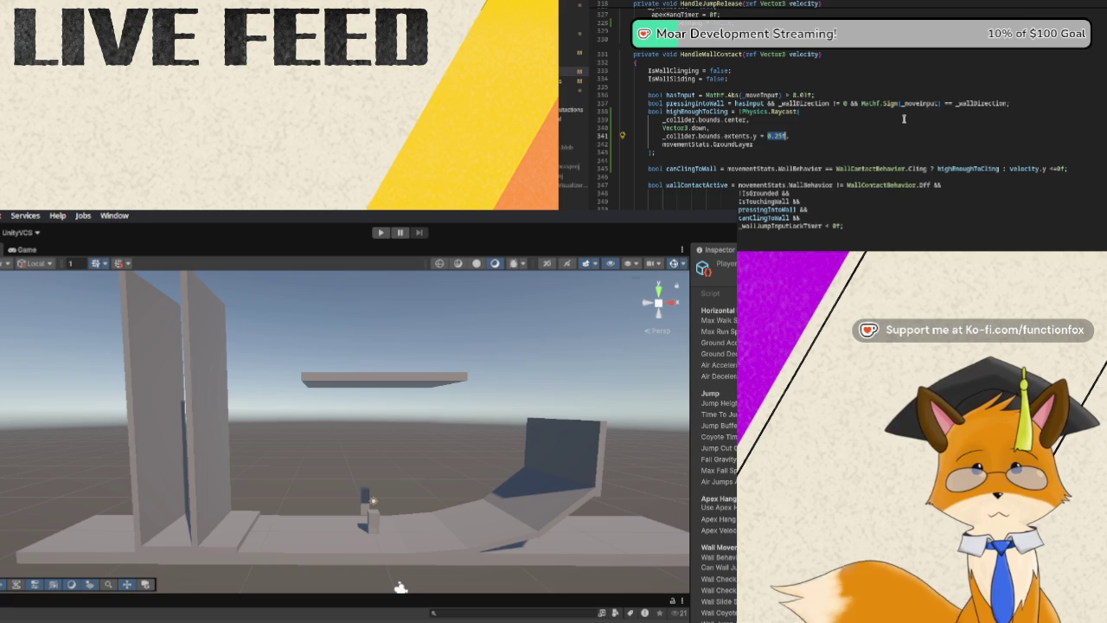
{"action": "type", "text": "movementStats"}
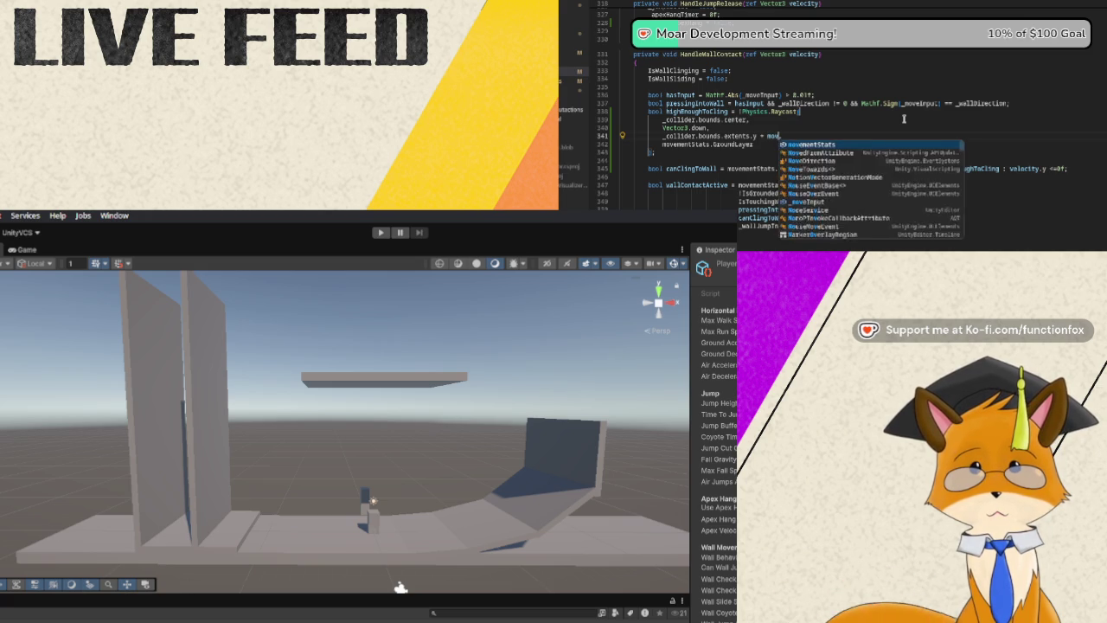
{"action": "type", "text": "."}
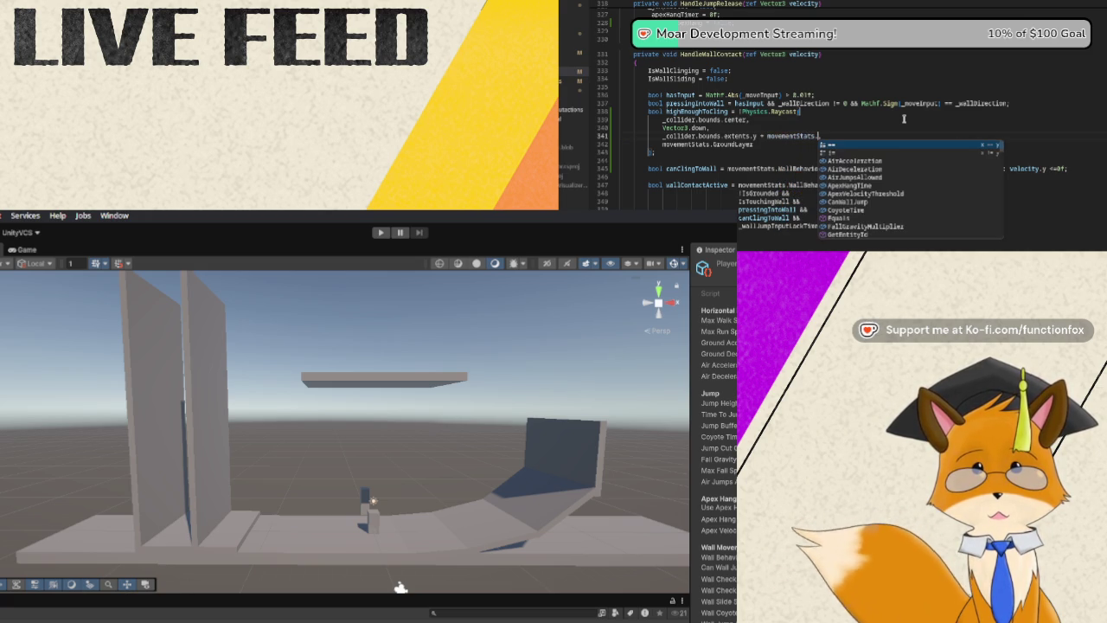
{"action": "type", "text": "Min"}
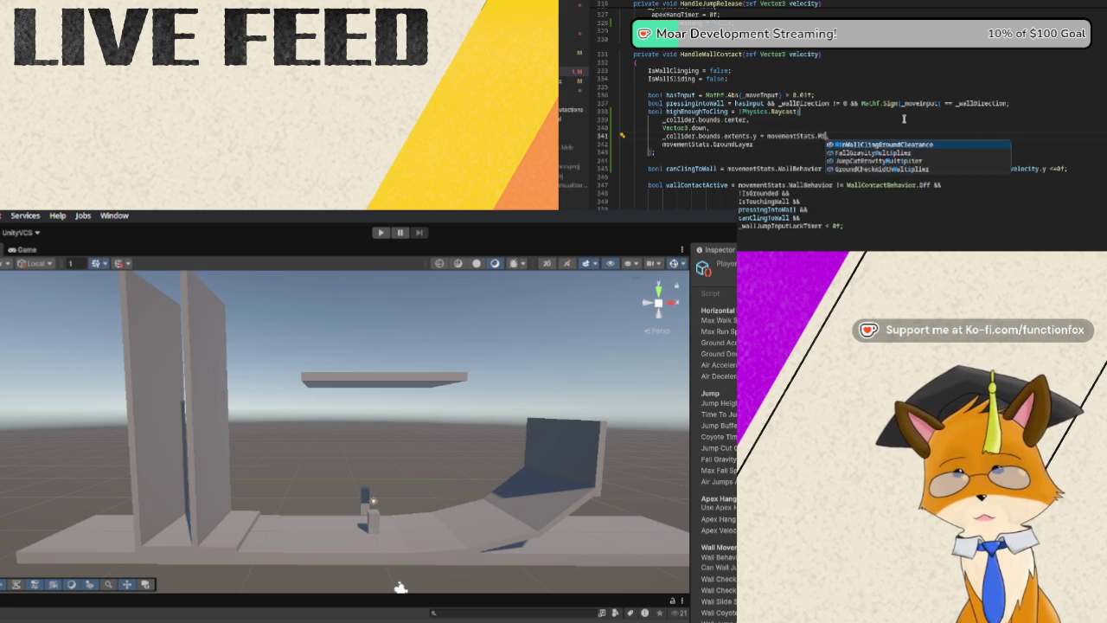
{"action": "key", "text": "Tab"}
{"action": "type", "text": ","}
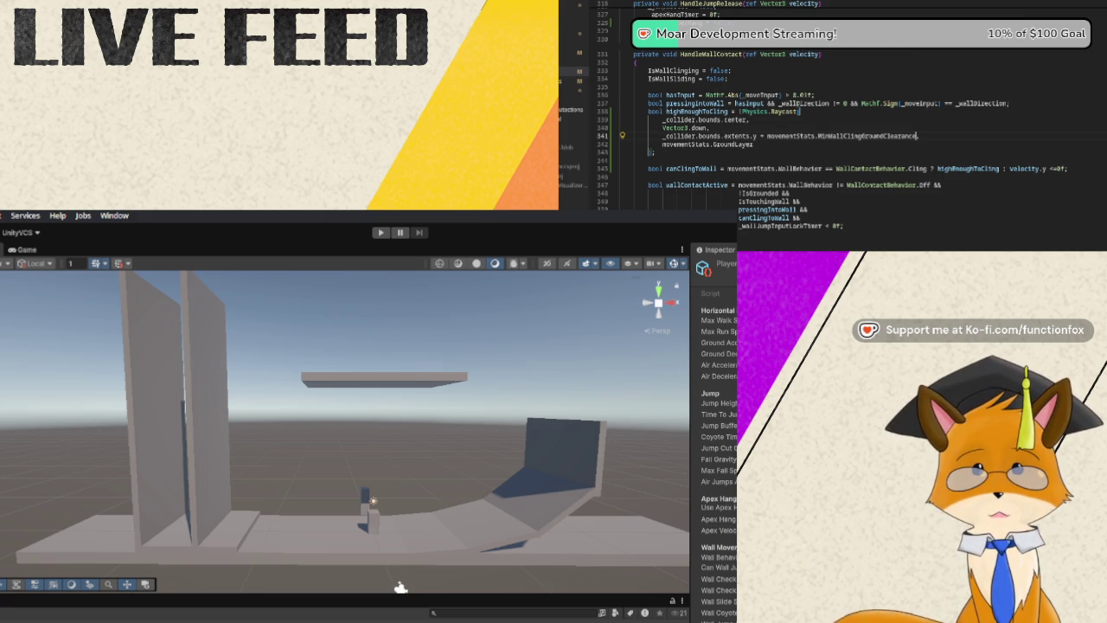
{"action": "scroll", "coordinate": [779, 112], "scroll_direction": "down", "scroll_amount": 1}
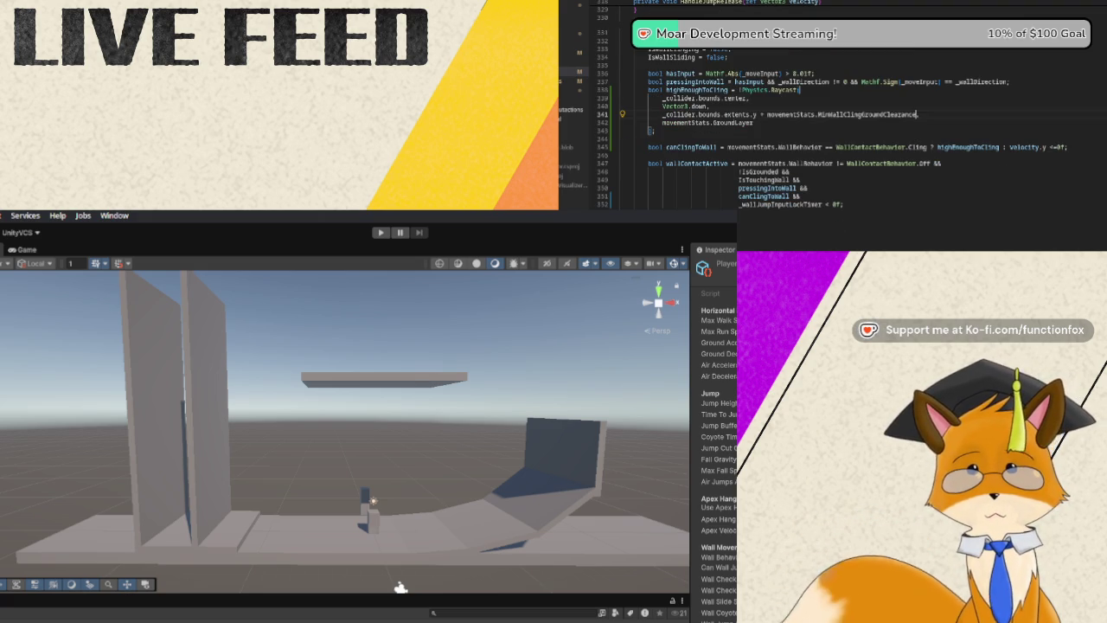
{"action": "scroll", "coordinate": [830, 113], "scroll_direction": "up", "scroll_amount": 1}
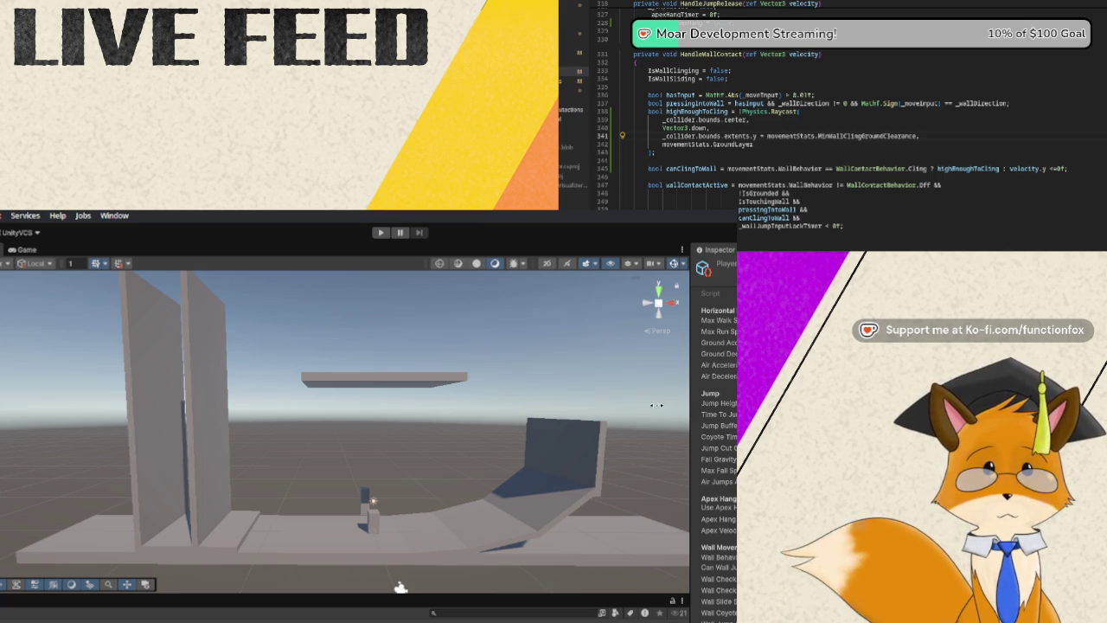
{"action": "left_click", "coordinate": [379, 233]}
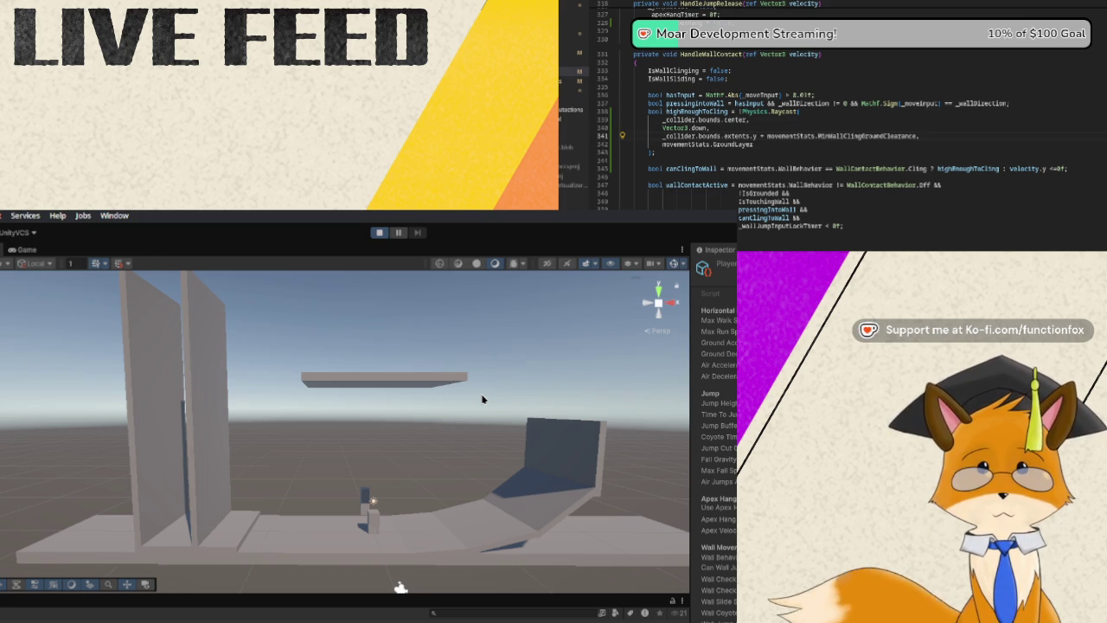
Run the player left and right along the tall walls and jump to test clinging, then stop play.
{"action": "key", "text": "a"}
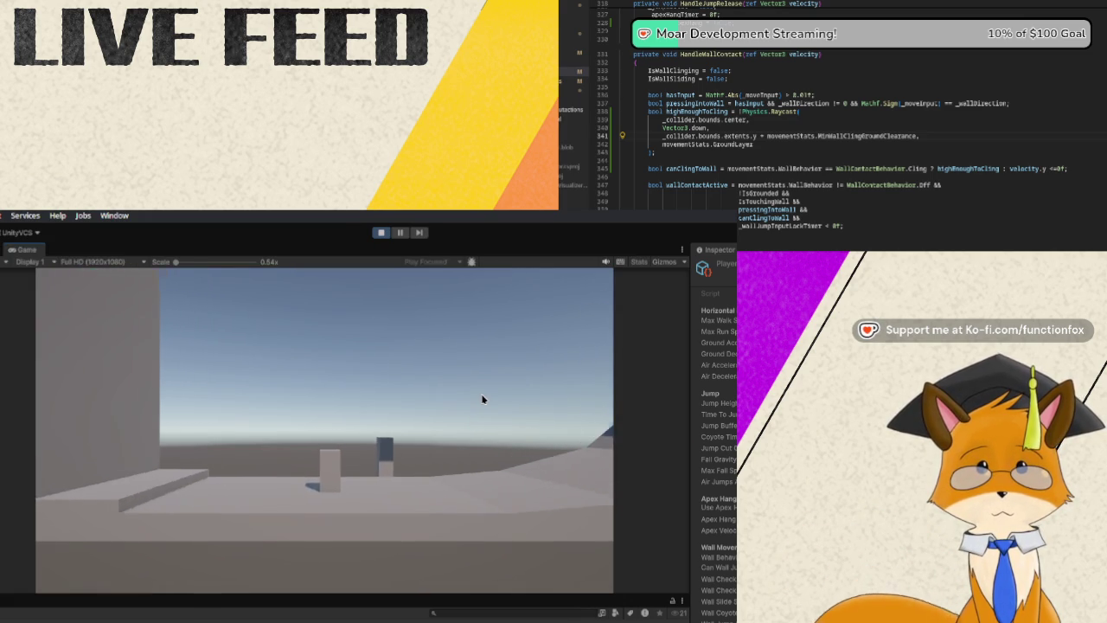
{"action": "key", "text": "a"}
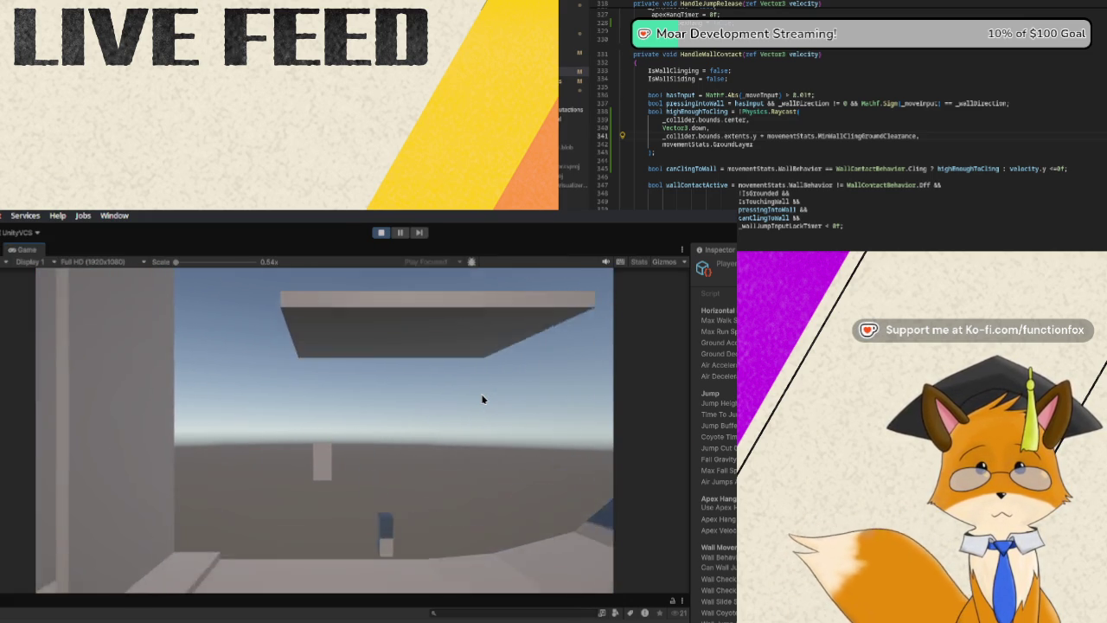
{"action": "key", "text": "a"}
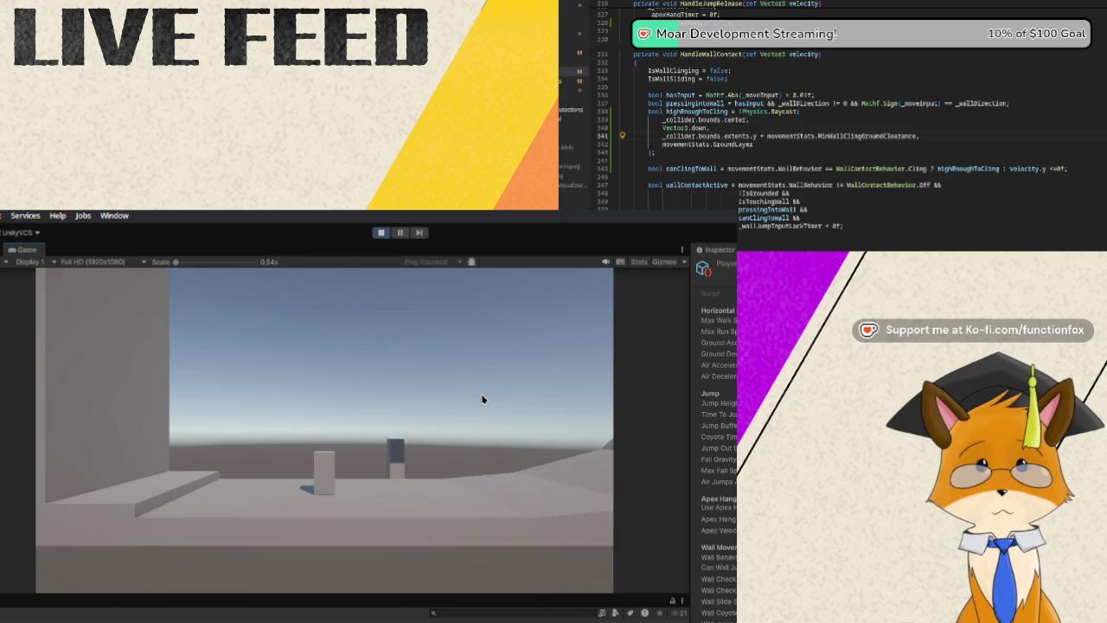
{"action": "key", "text": "a"}
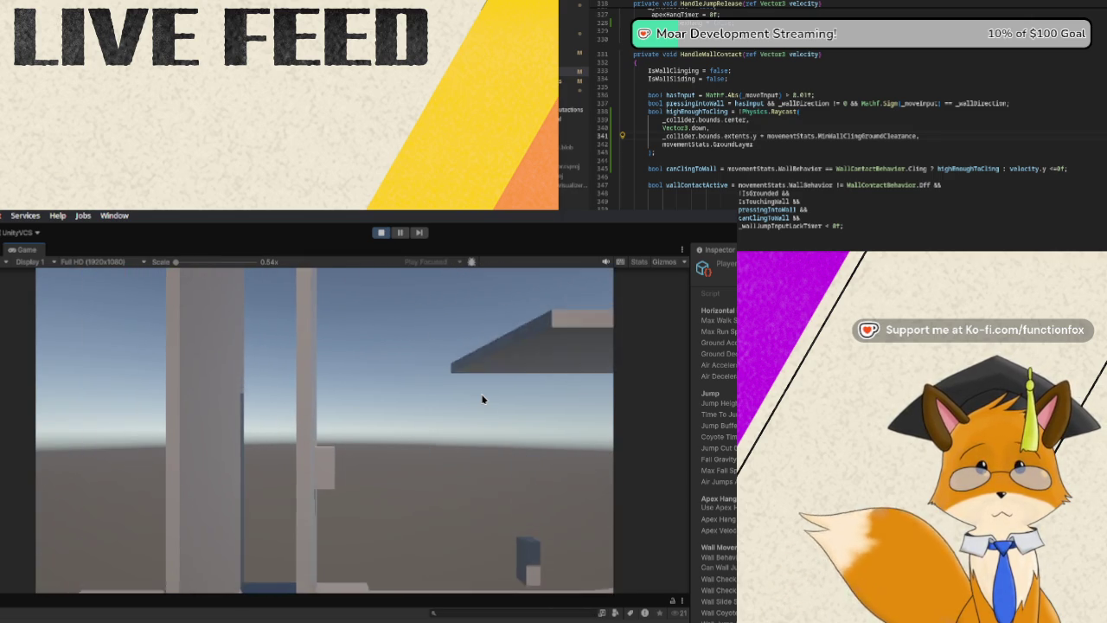
{"action": "key", "text": "d"}
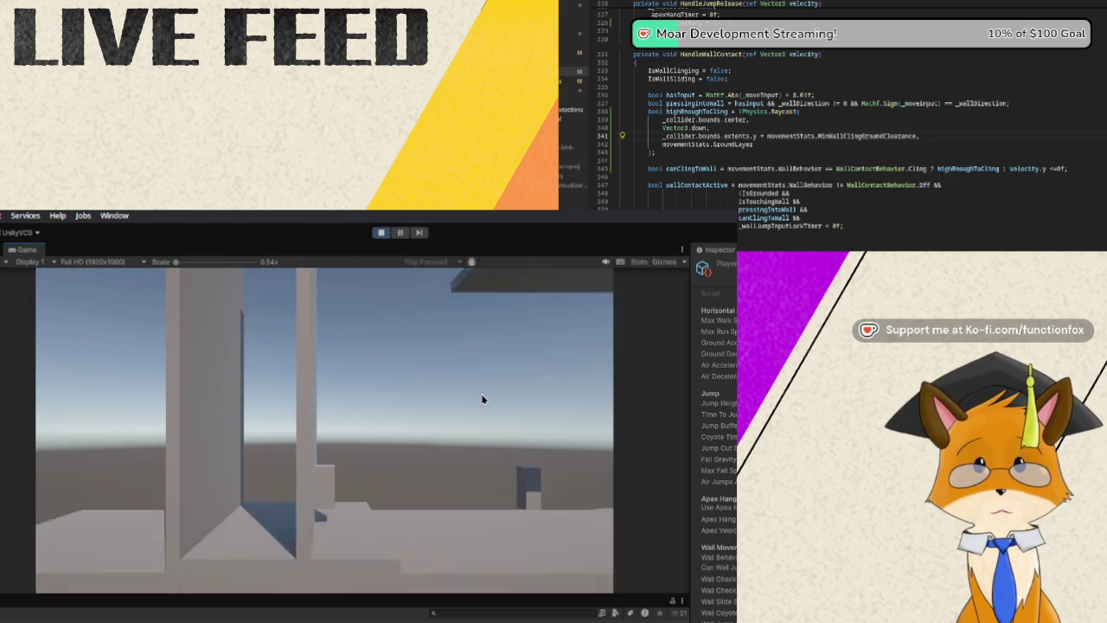
{"action": "key", "text": "a"}
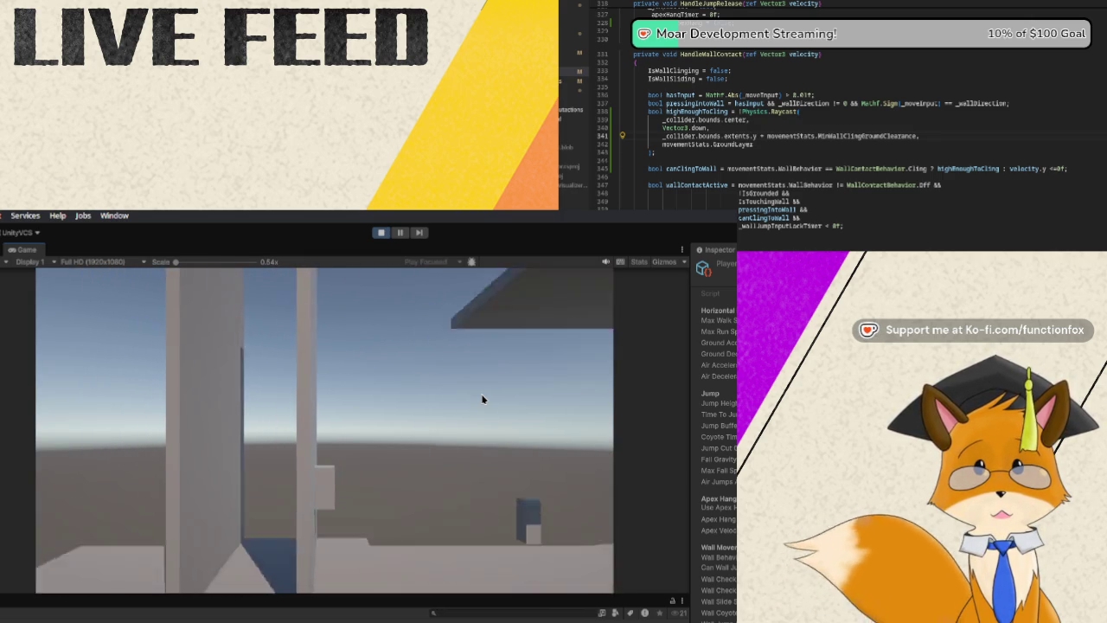
{"action": "key", "text": "a"}
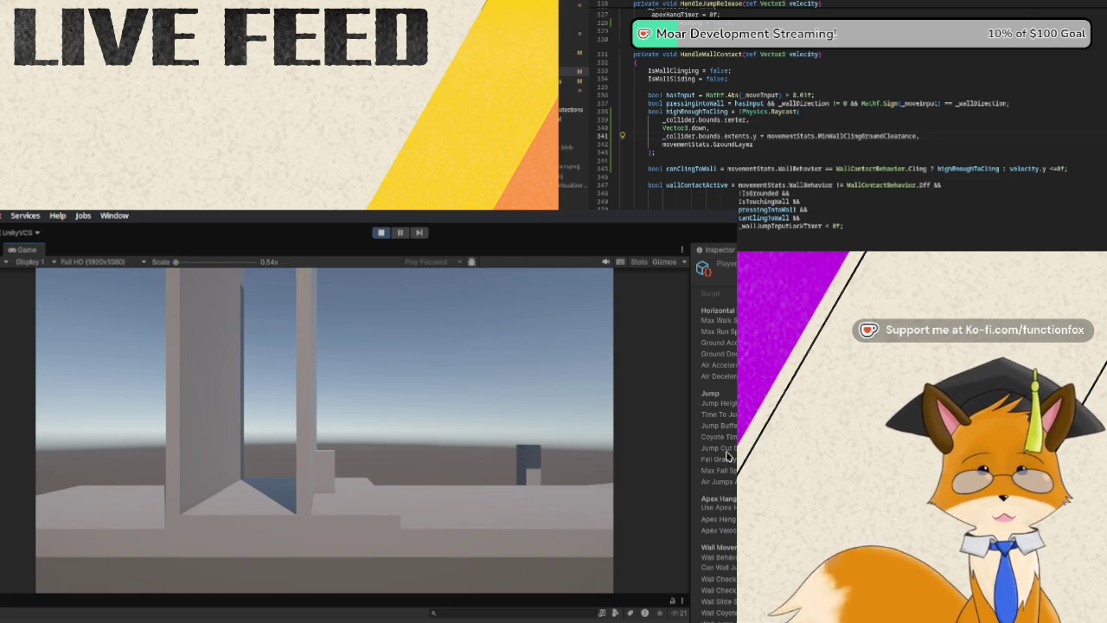
{"action": "key", "text": "d"}
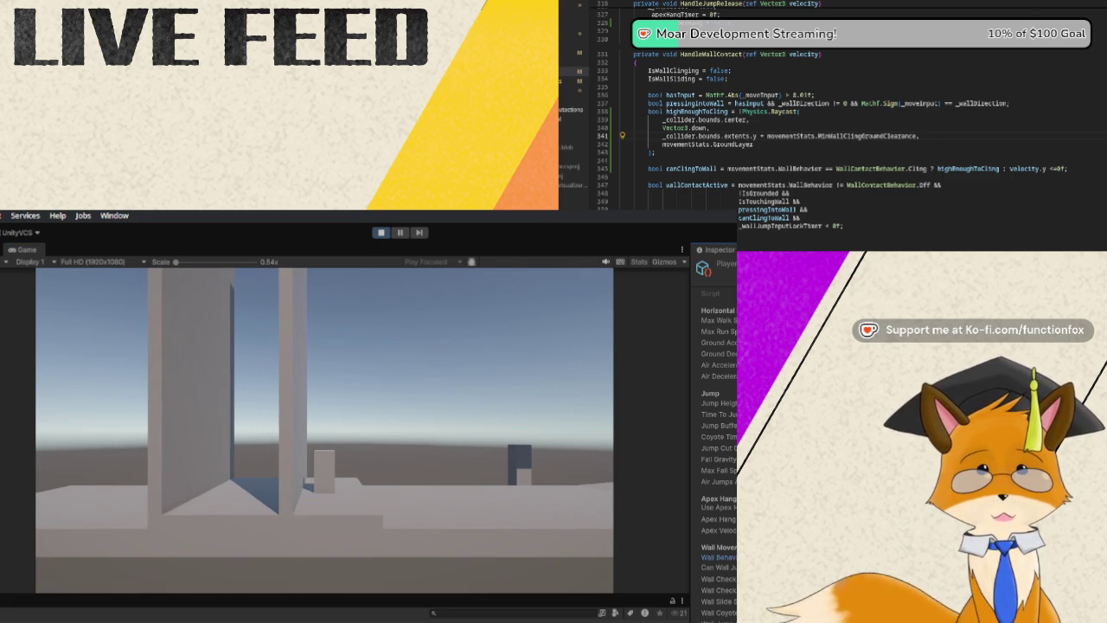
{"action": "key", "text": "space"}
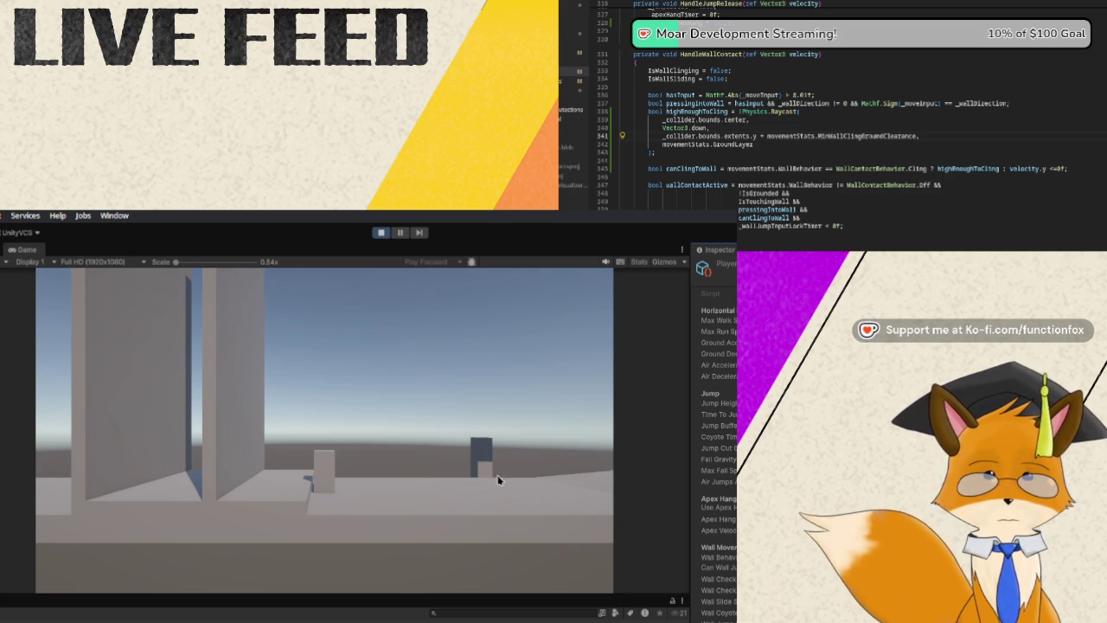
{"action": "key", "text": "a"}
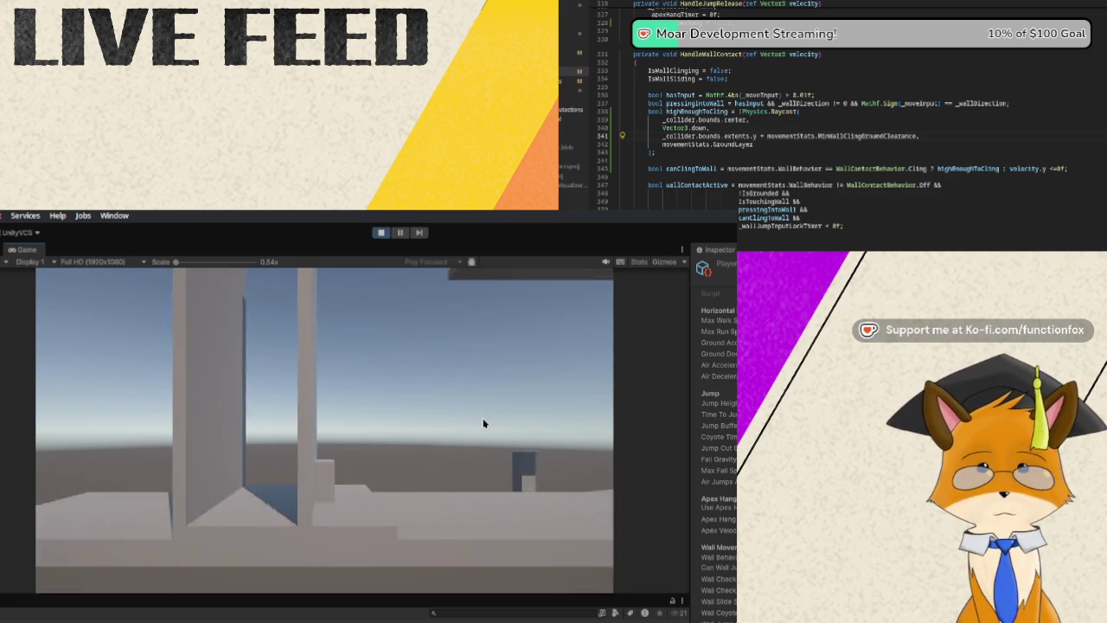
{"action": "key", "text": "d"}
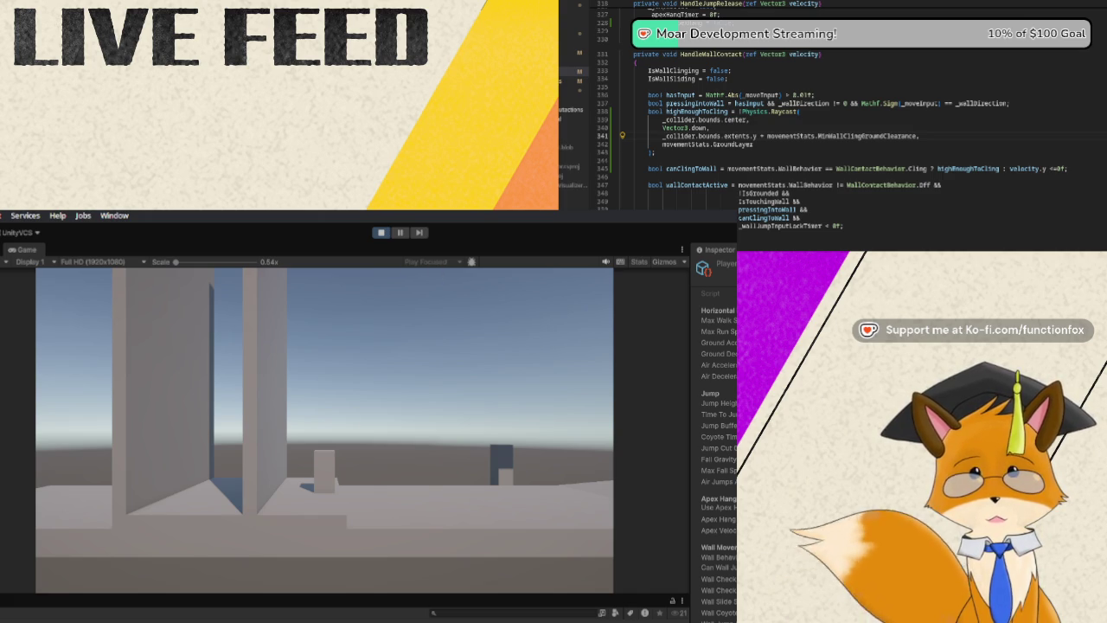
{"action": "left_click", "coordinate": [380, 232]}
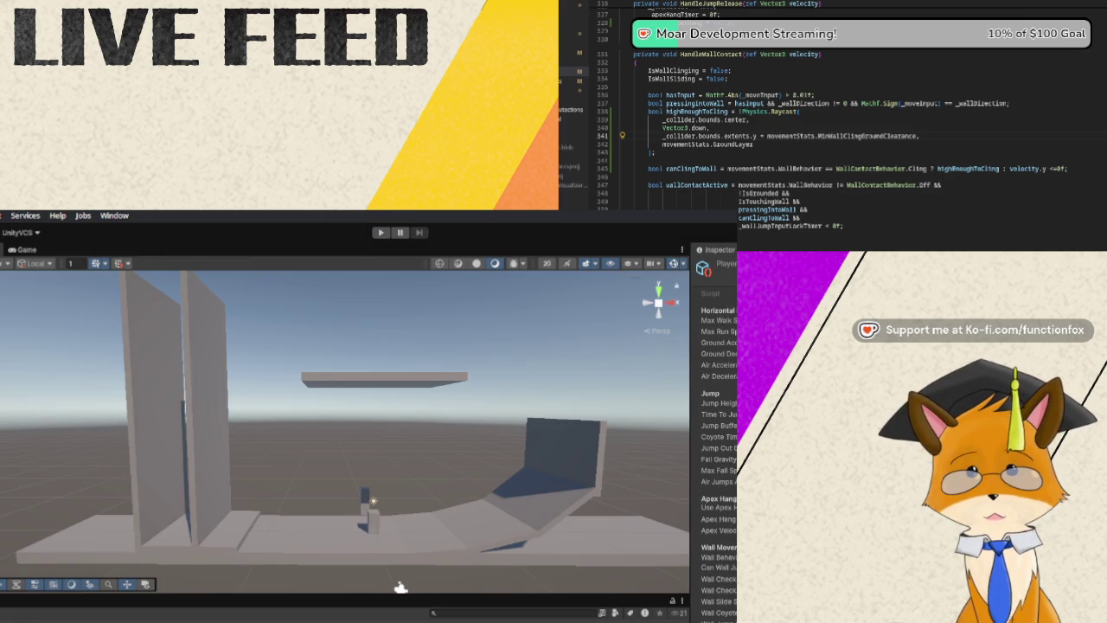
Paste the earlier HandleWallContact over lines 331–349, dropping the highEnoughToCling raycast.
{"action": "double_click", "coordinate": [867, 136]}
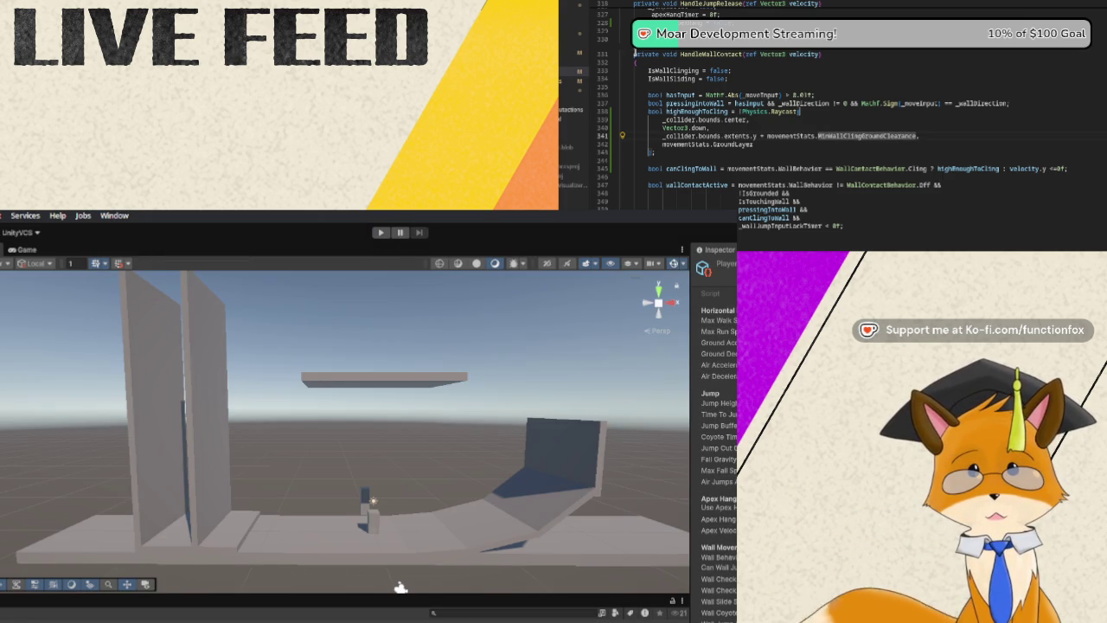
{"action": "mouse_move", "coordinate": [634, 54]}
{"action": "left_mouse_down"}
{"action": "mouse_move", "coordinate": [804, 112]}
{"action": "mouse_move", "coordinate": [943, 185]}
{"action": "mouse_move", "coordinate": [843, 226]}
{"action": "left_mouse_up"}
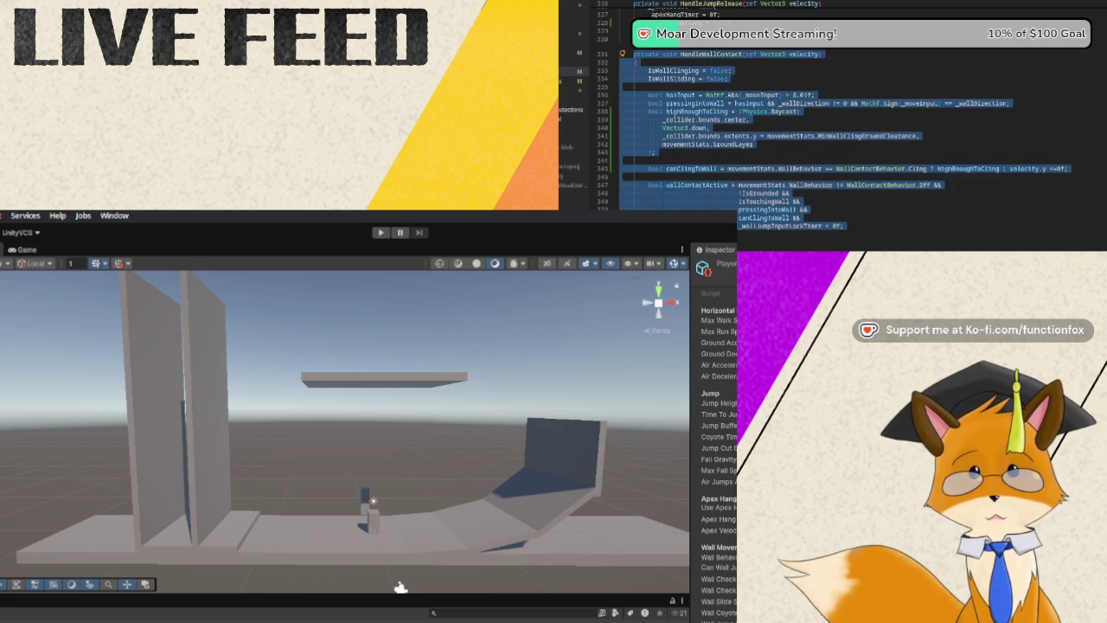
{"action": "key", "text": "ctrl+v"}
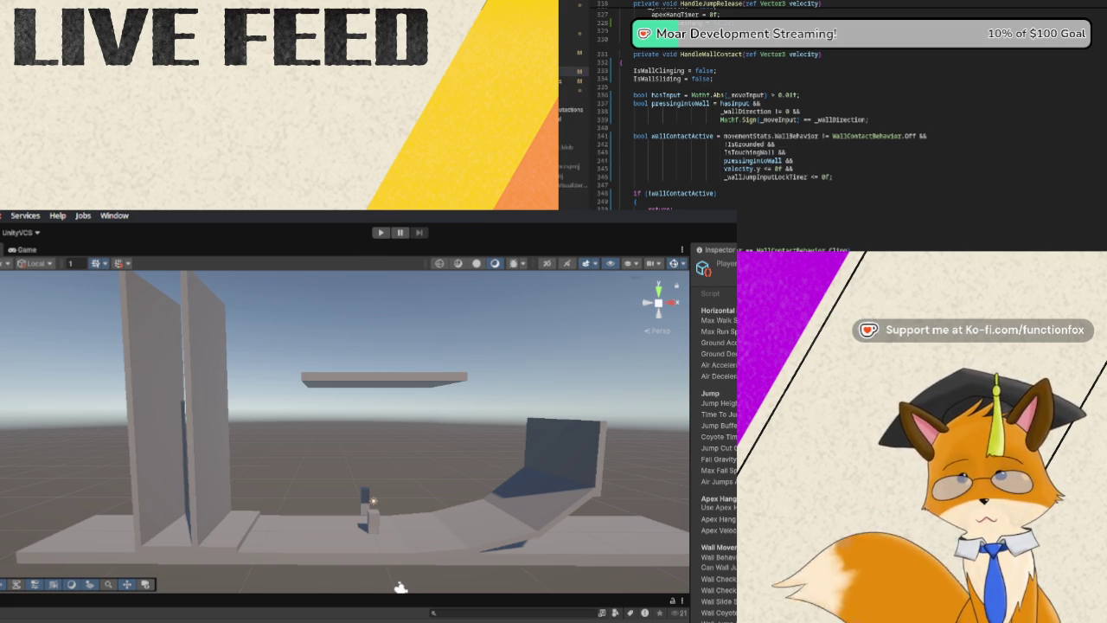
Enter Play mode and run and jump the player beside the walls, selecting Wall Behavior in the Inspector.
{"action": "key", "text": "ctrl+p"}
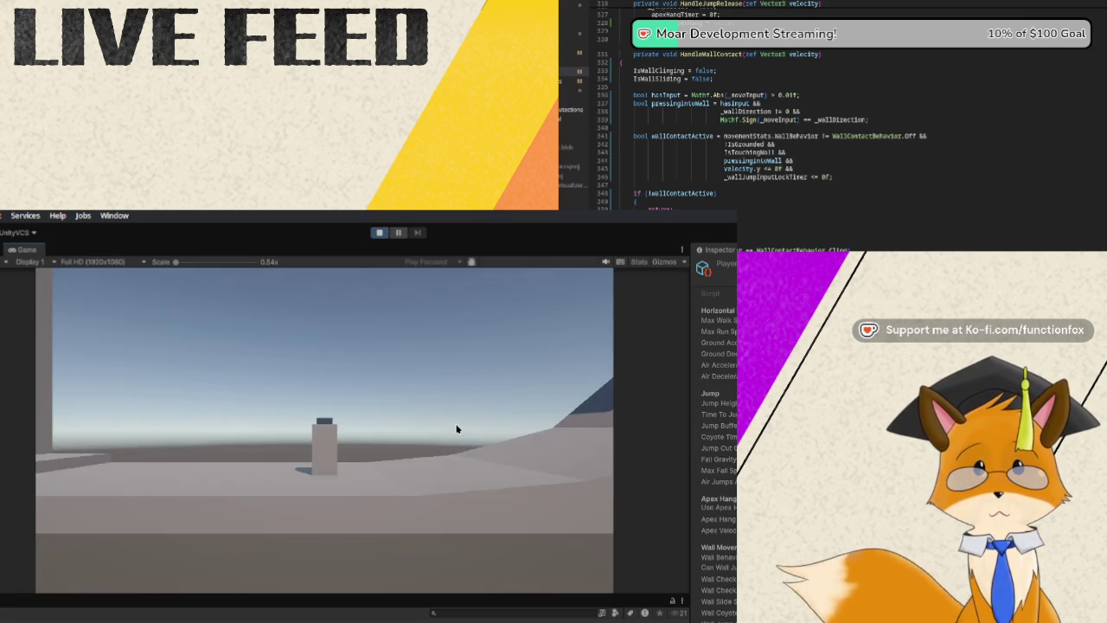
{"action": "key", "text": "d"}
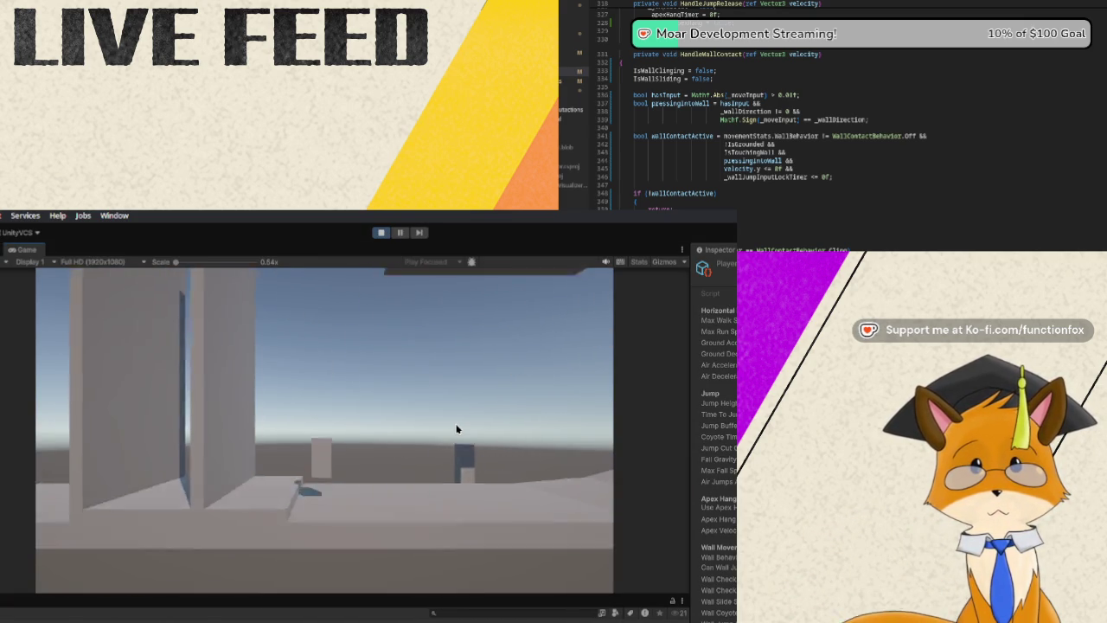
{"action": "key", "text": "space"}
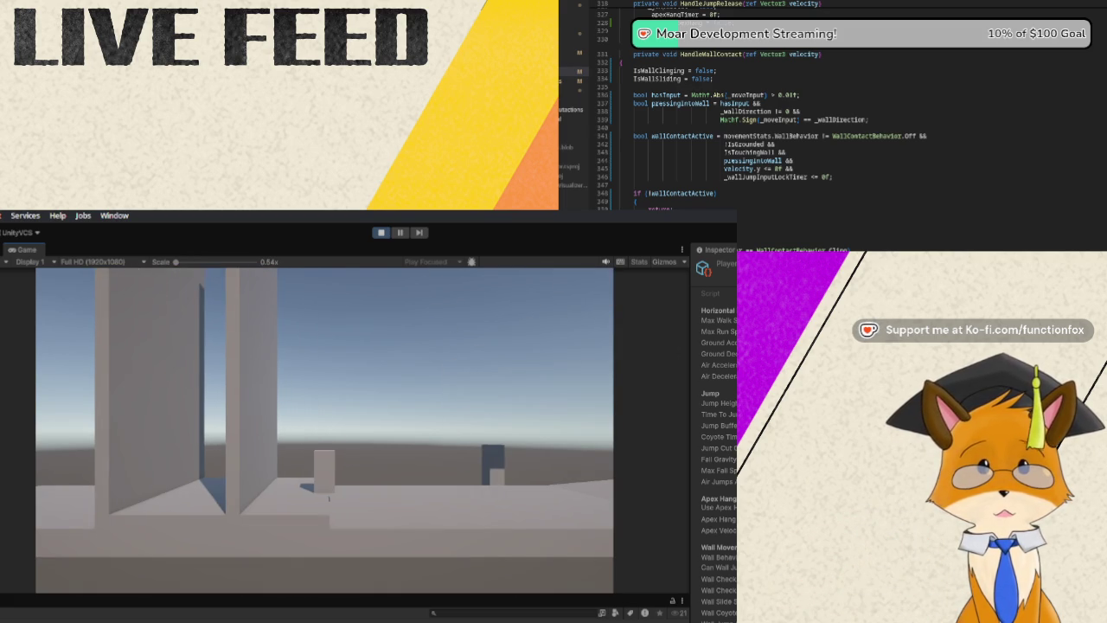
{"action": "left_click", "coordinate": [717, 557]}
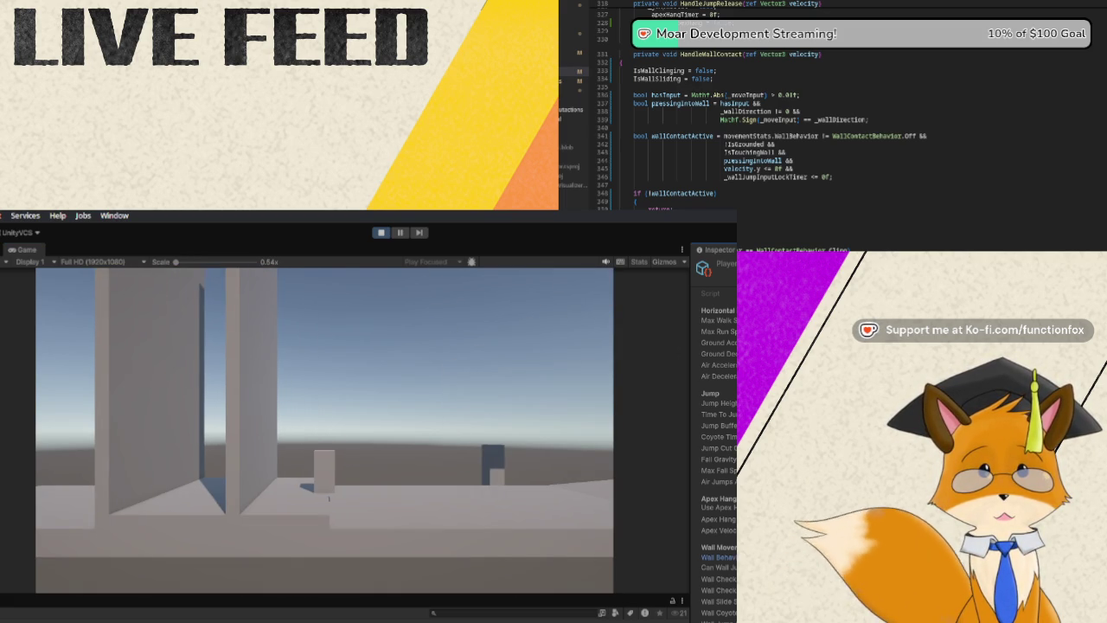
{"action": "key", "text": "space"}
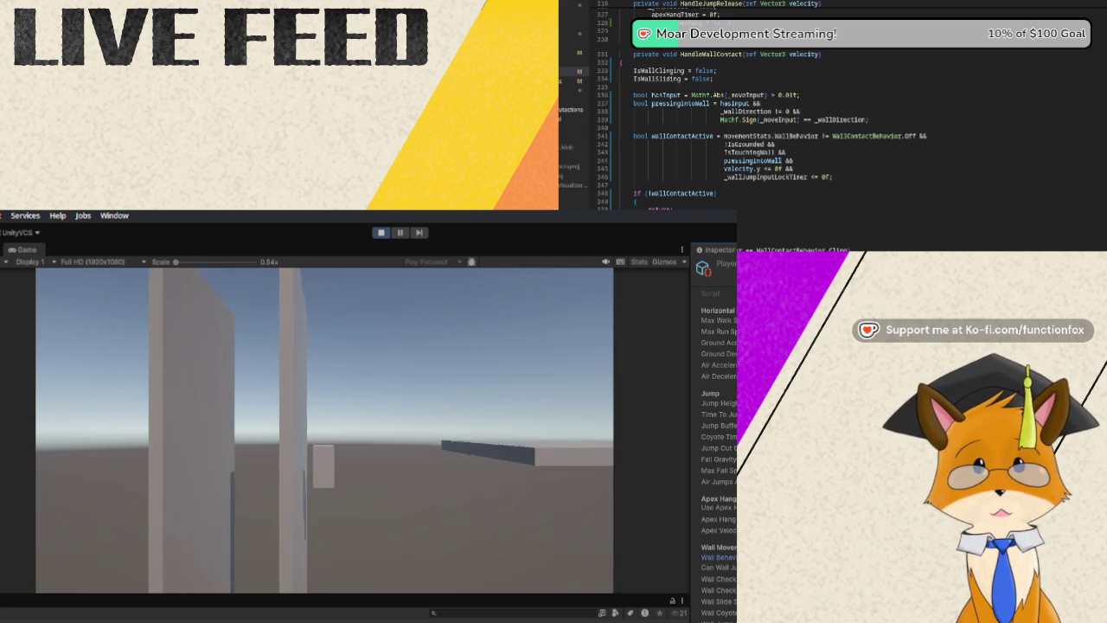
{"action": "key", "text": "space"}
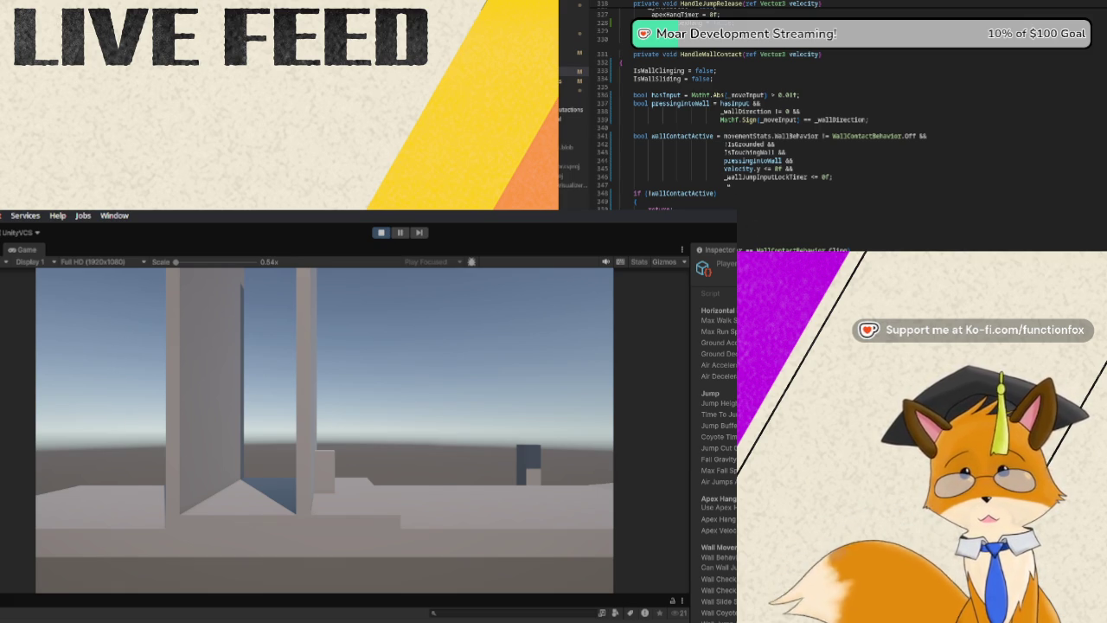
{"action": "mouse_move", "coordinate": [634, 71]}
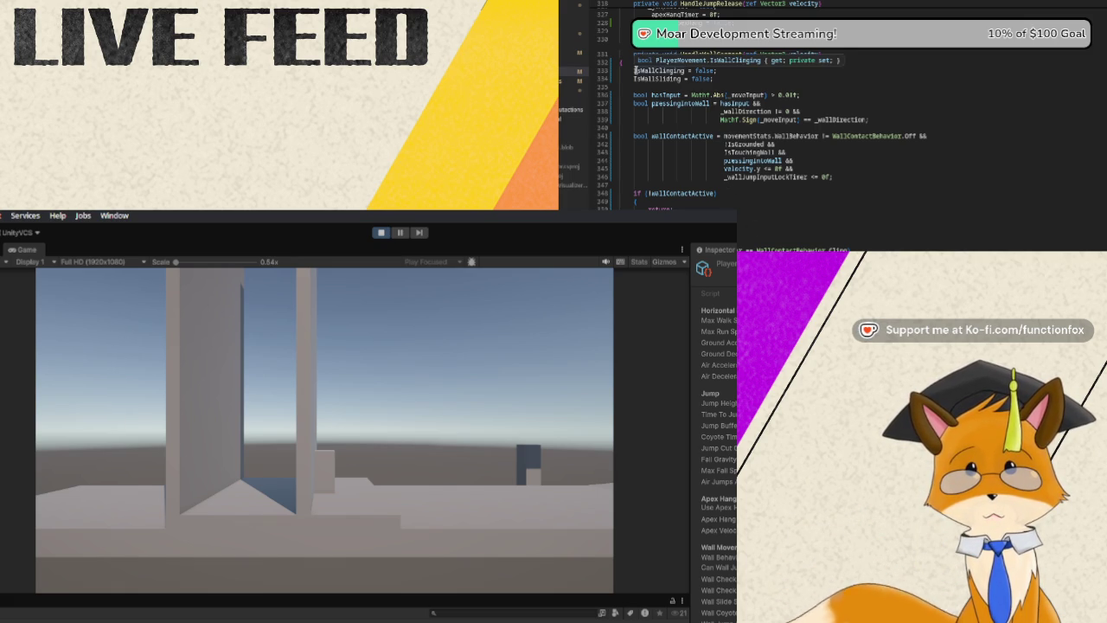
Replace the old wall contact logic with an if checking WallContactBehavior.Off or IsGrounded.
{"action": "mouse_move", "coordinate": [634, 91]}
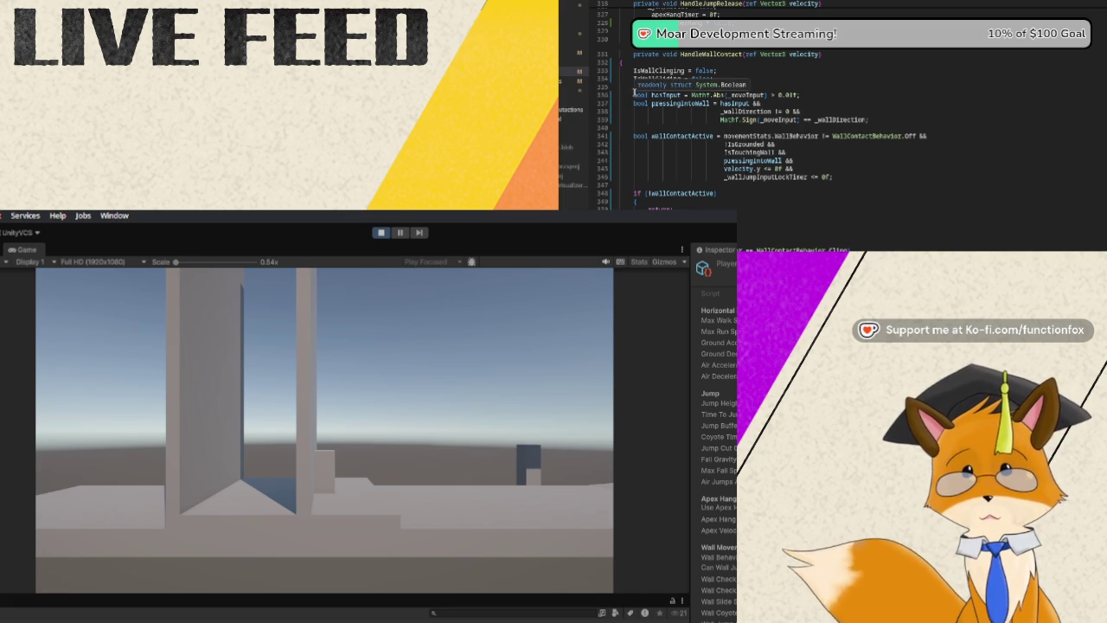
{"action": "left_click_drag", "start_coordinate": [634, 94], "coordinate": [657, 208]}
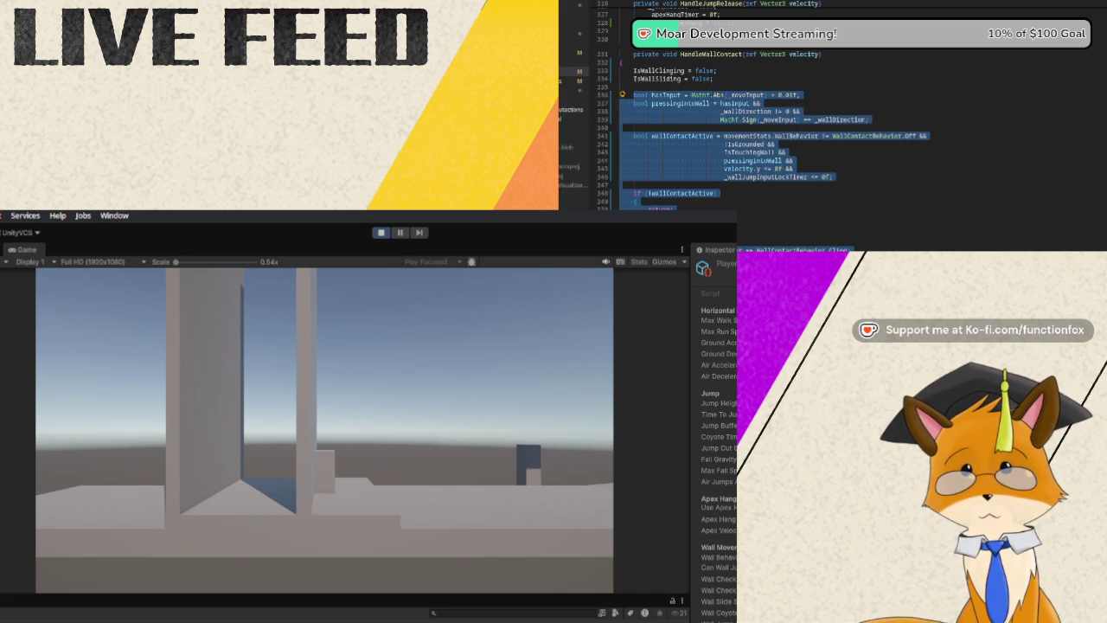
{"action": "key", "text": "Delete"}
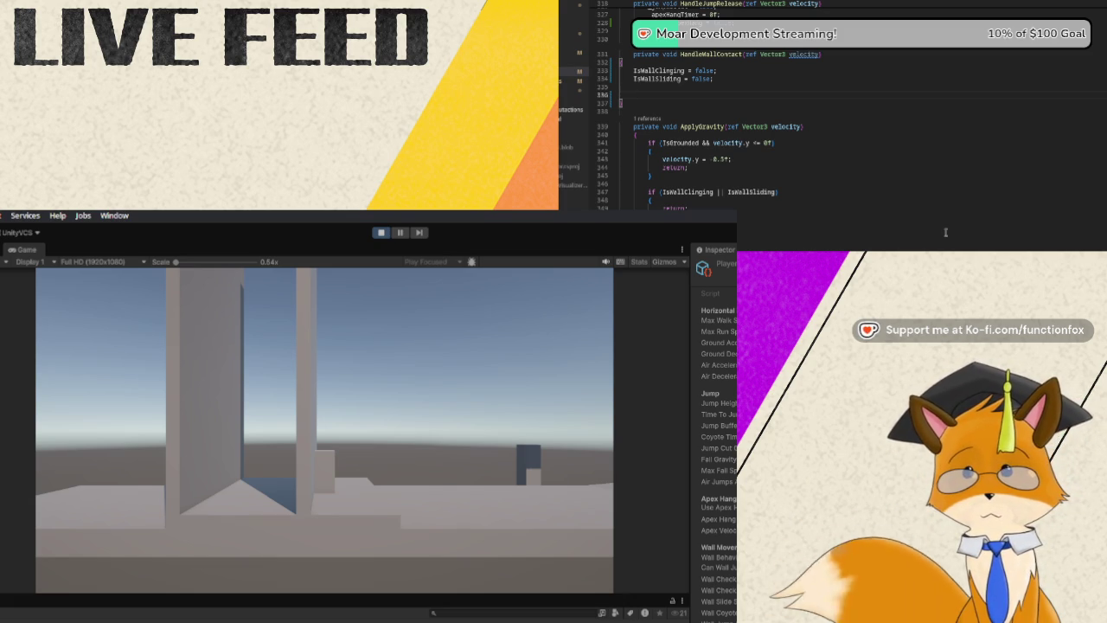
{"action": "type", "text": "if (Mo"}
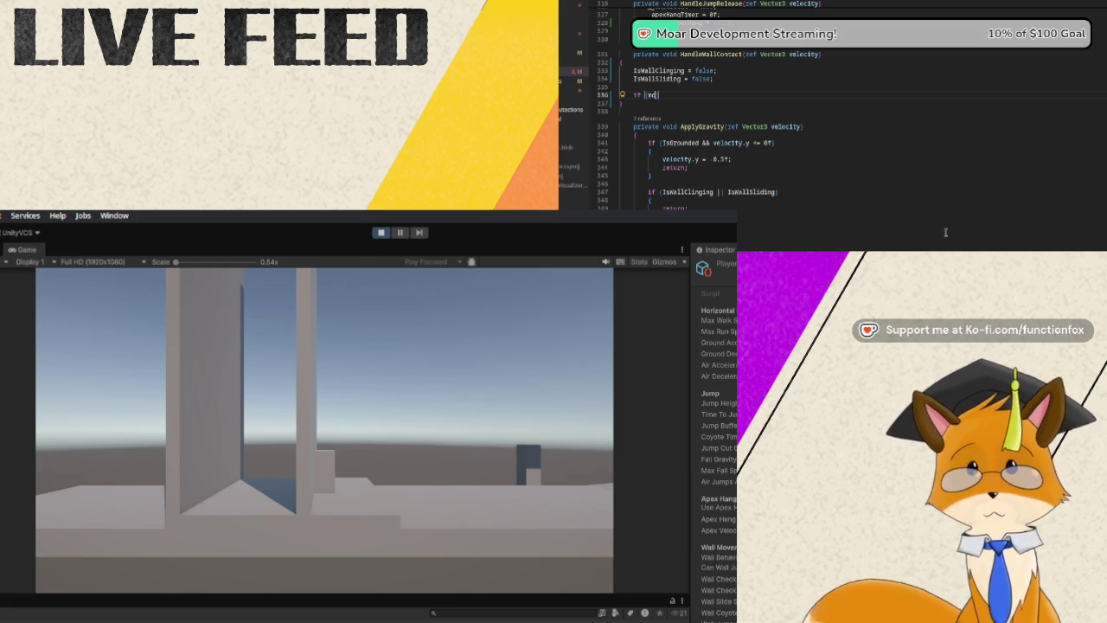
{"action": "type", "text": "vementStats."}
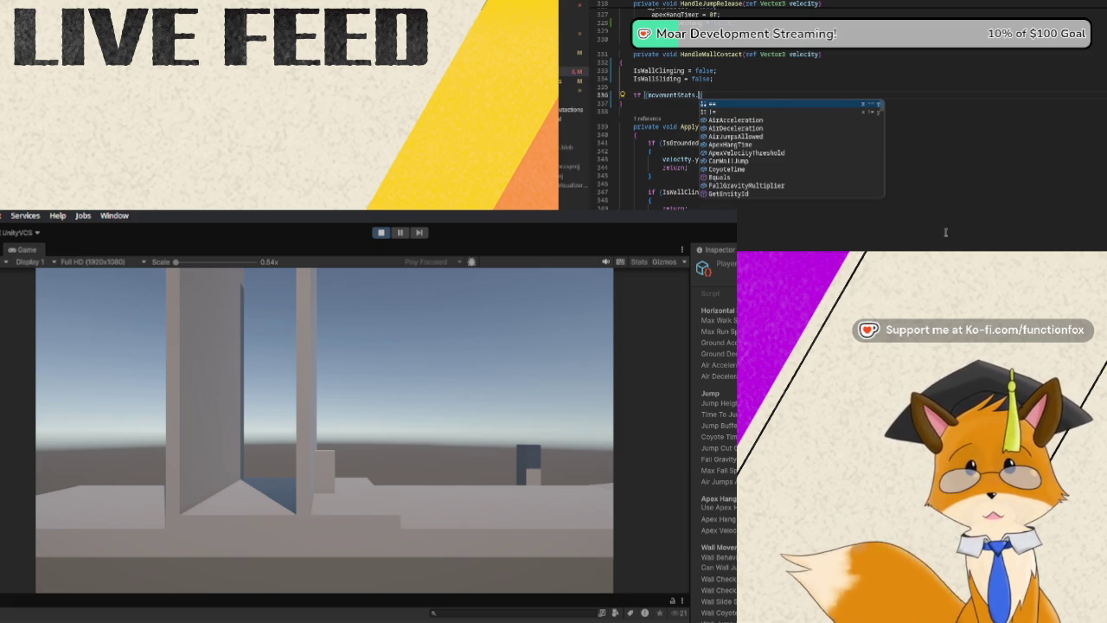
{"action": "type", "text": "Wall"}
{"action": "key", "text": "Tab"}
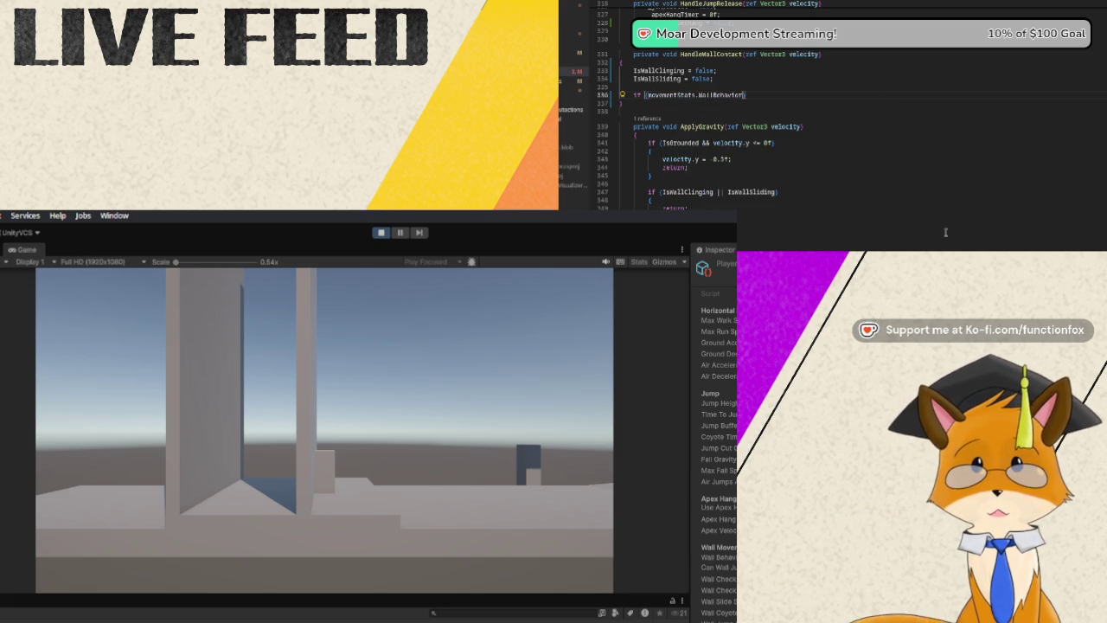
{"action": "type", "text": " == WallCon"}
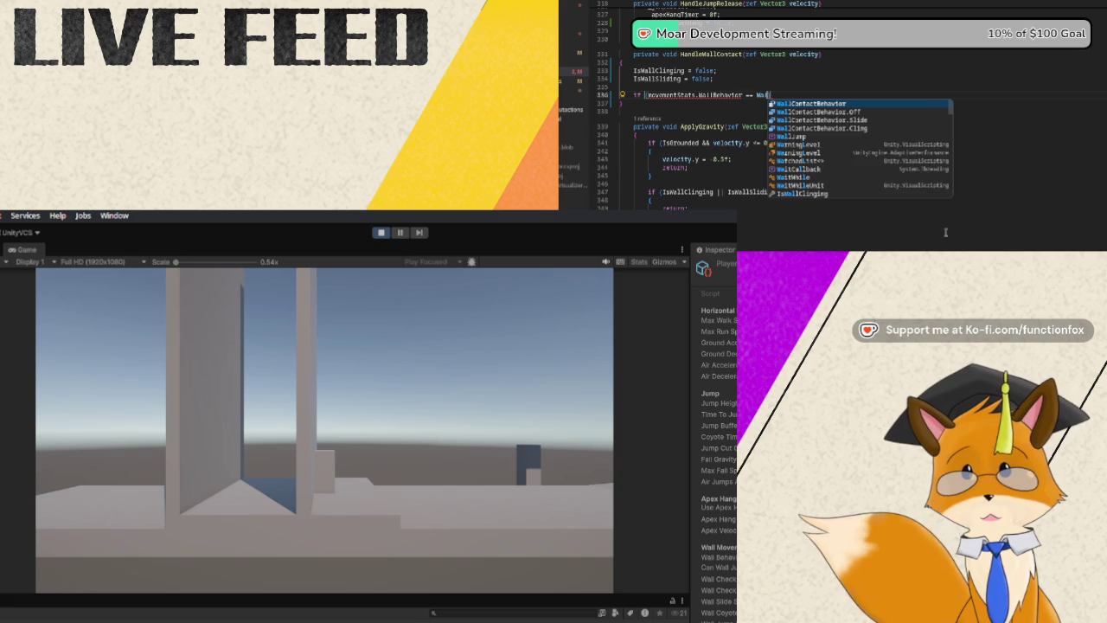
{"action": "type", "text": "tactB"}
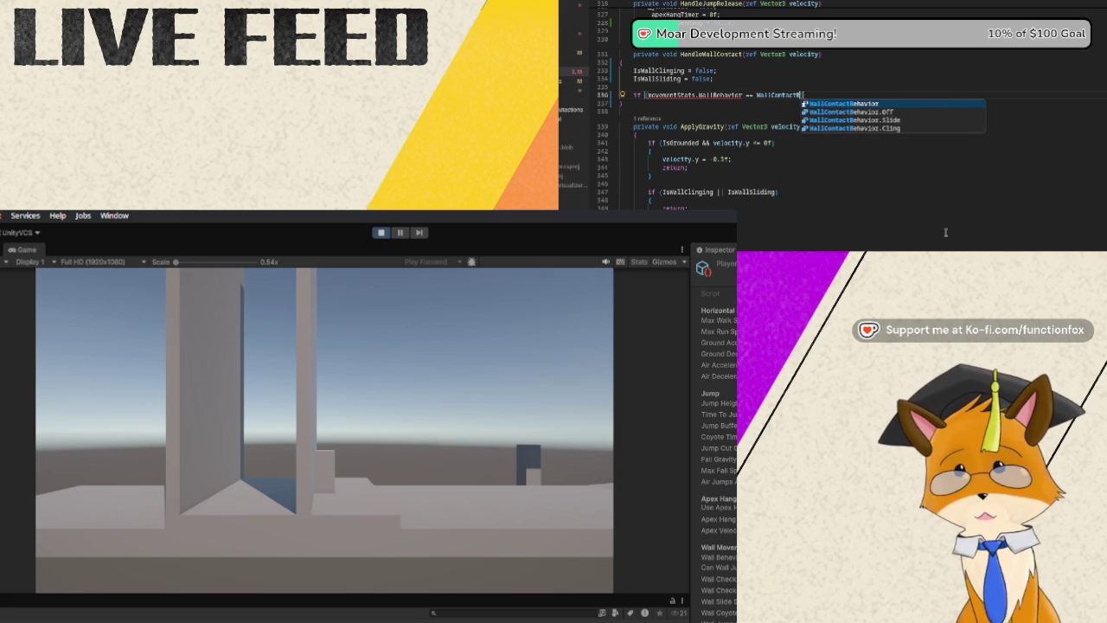
{"action": "type", "text": "ehav"}
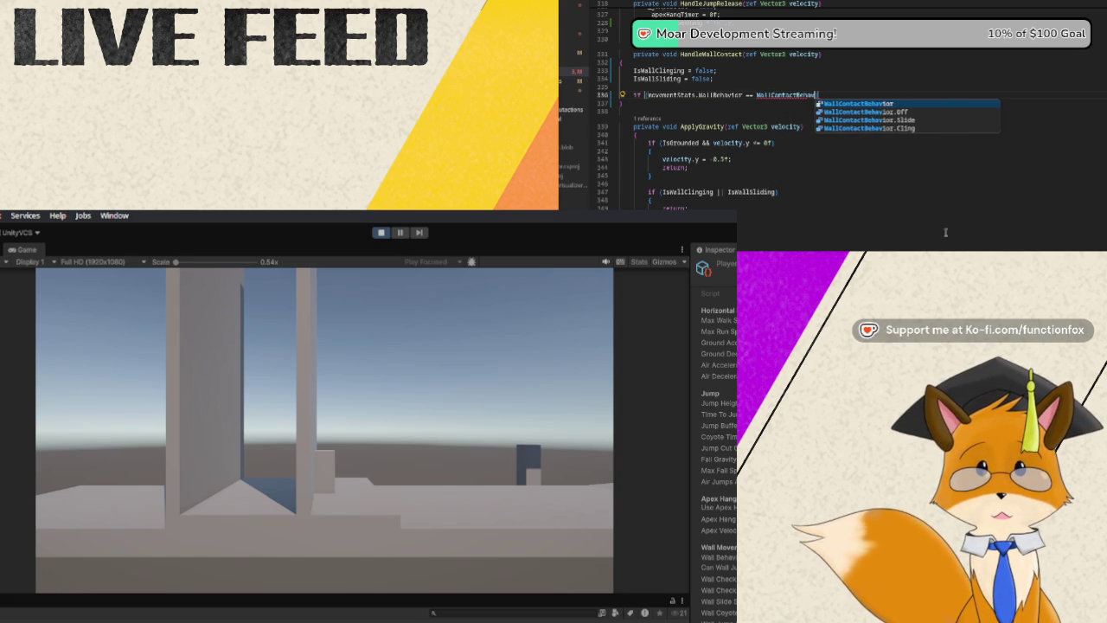
{"action": "type", "text": "ior.Off"}
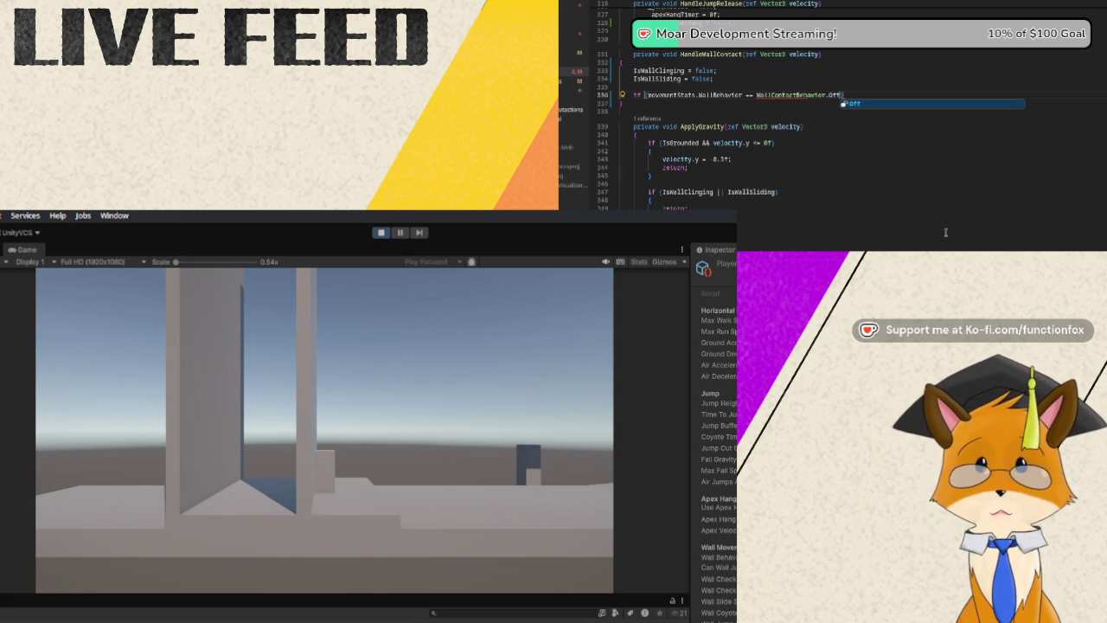
{"action": "type", "text": " ||"}
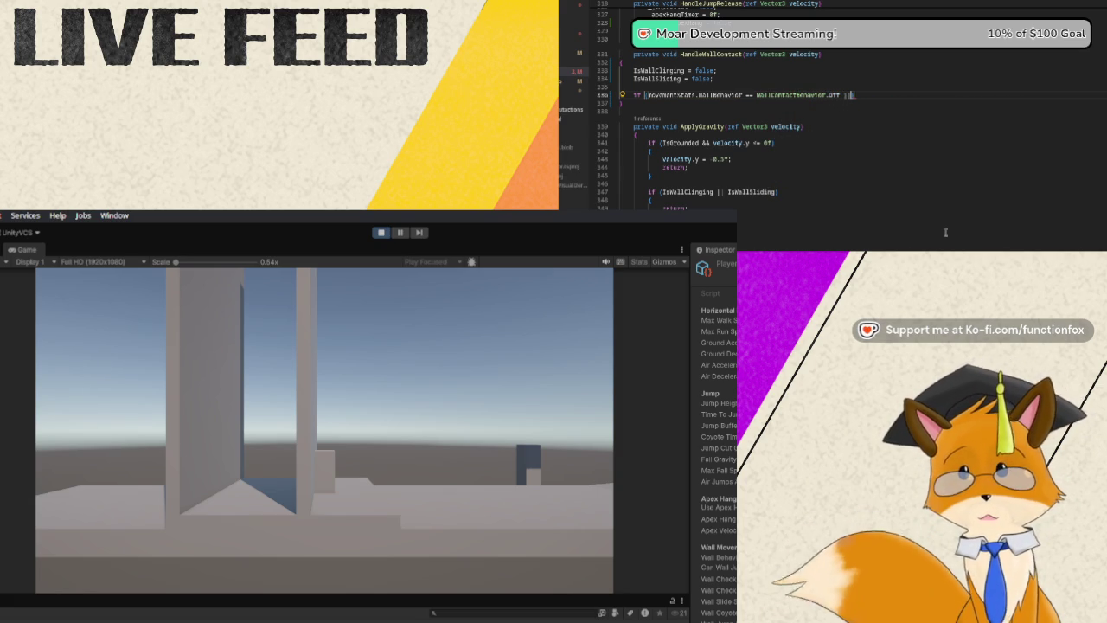
{"action": "key", "text": "Return"}
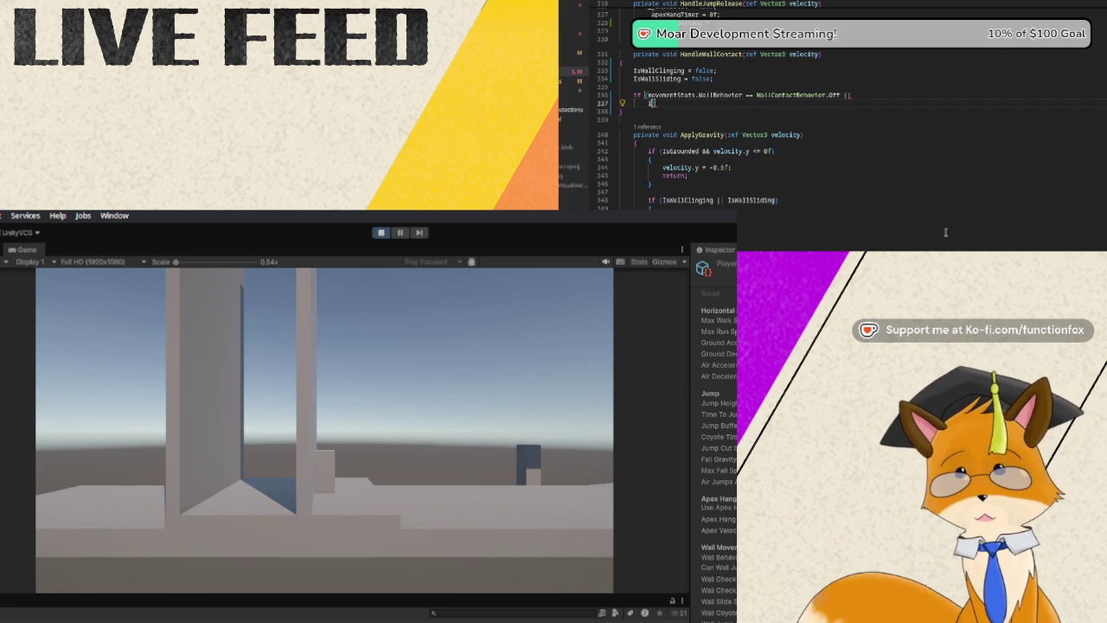
{"action": "type", "text": "IsGrounded ||"}
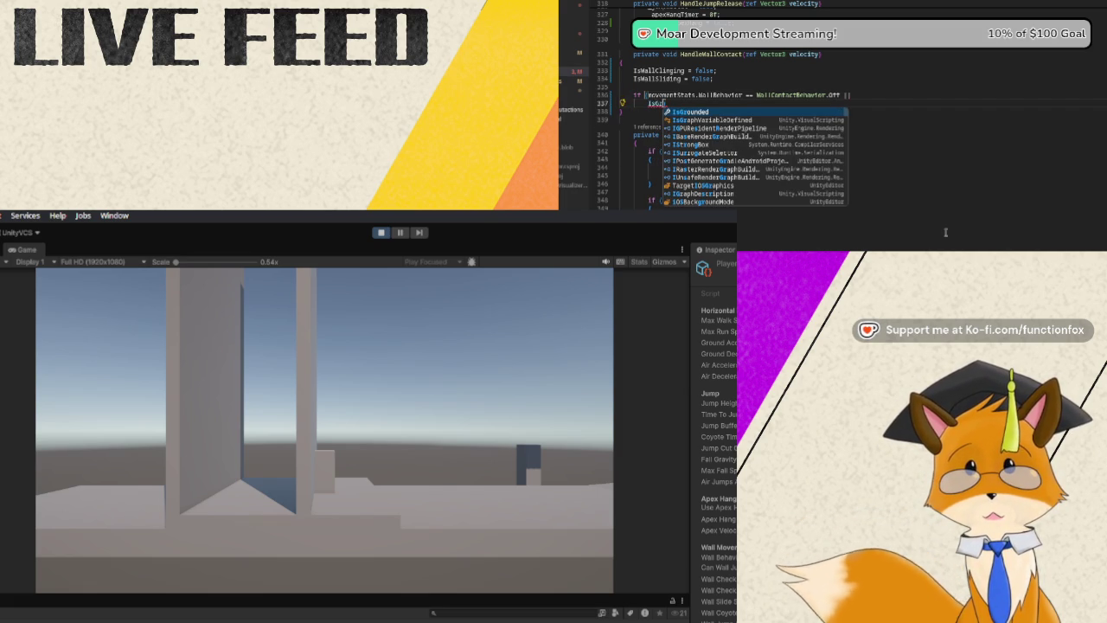
{"action": "key", "text": "Tab"}
{"action": "type", "text": "||"}
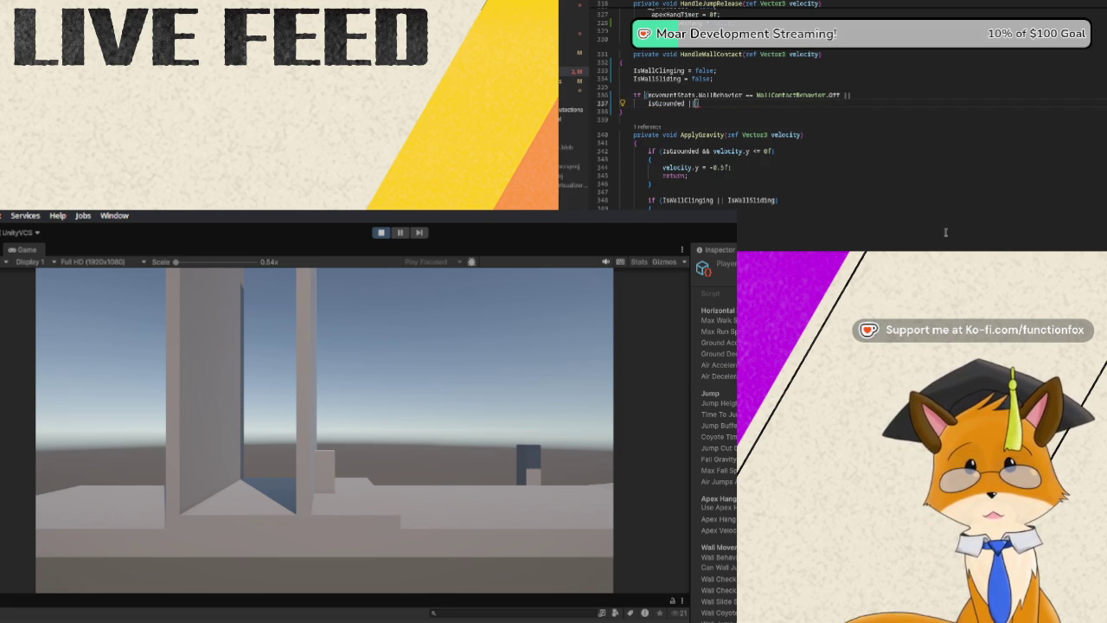
Add !IsTouchingWall and _wallJumpInputLockTimer > 0f conditions to the early-return check.
{"action": "key", "text": "Return"}
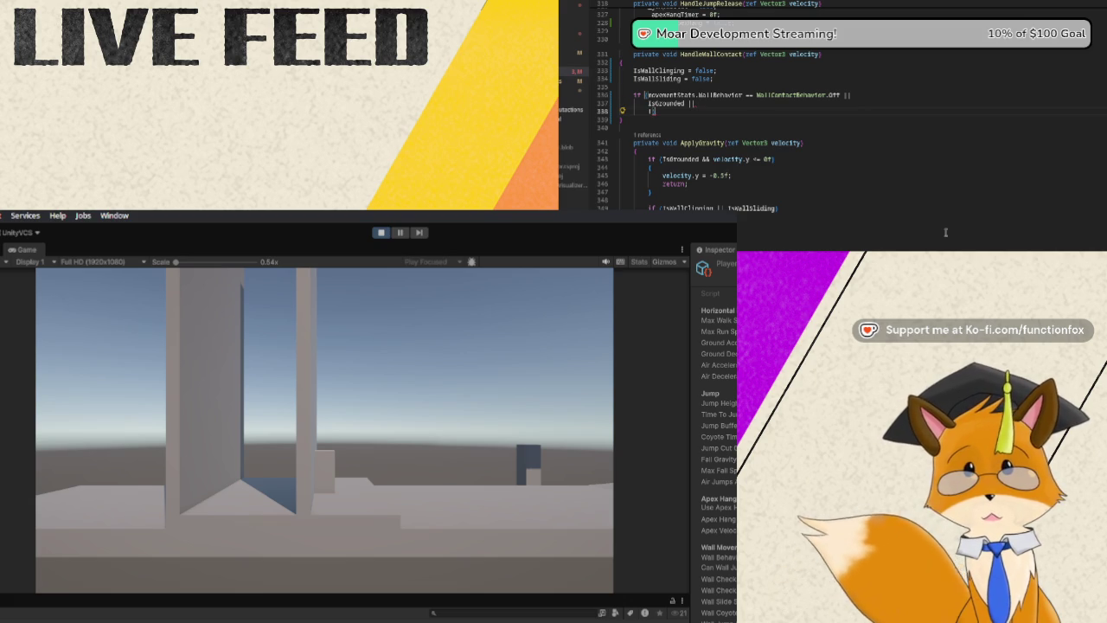
{"action": "type", "text": "IsT"}
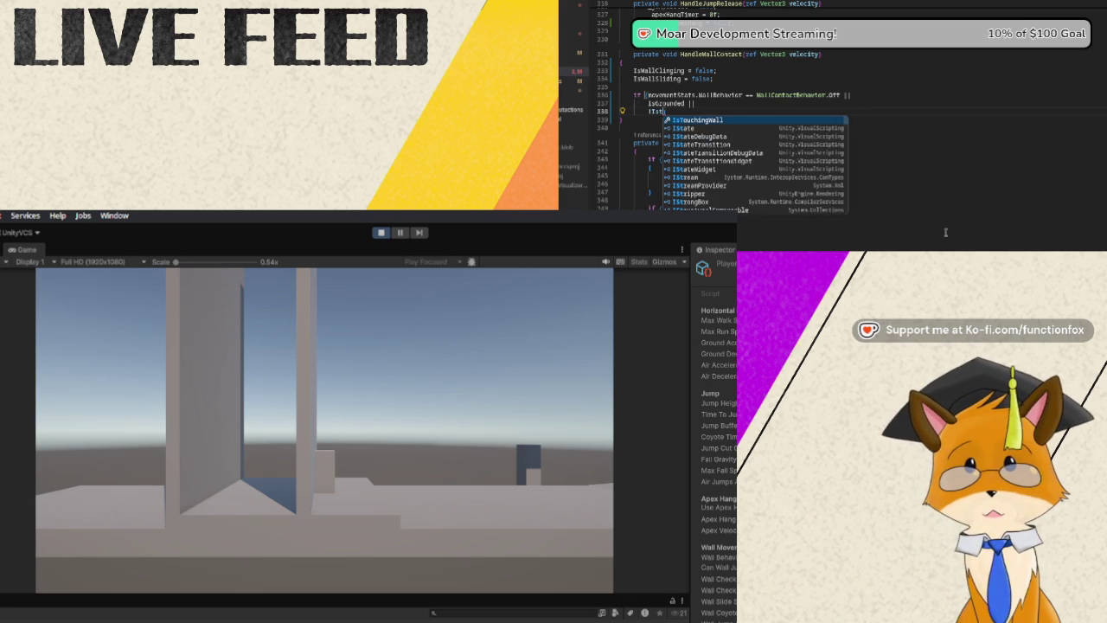
{"action": "key", "text": "Tab"}
{"action": "type", "text": "||"}
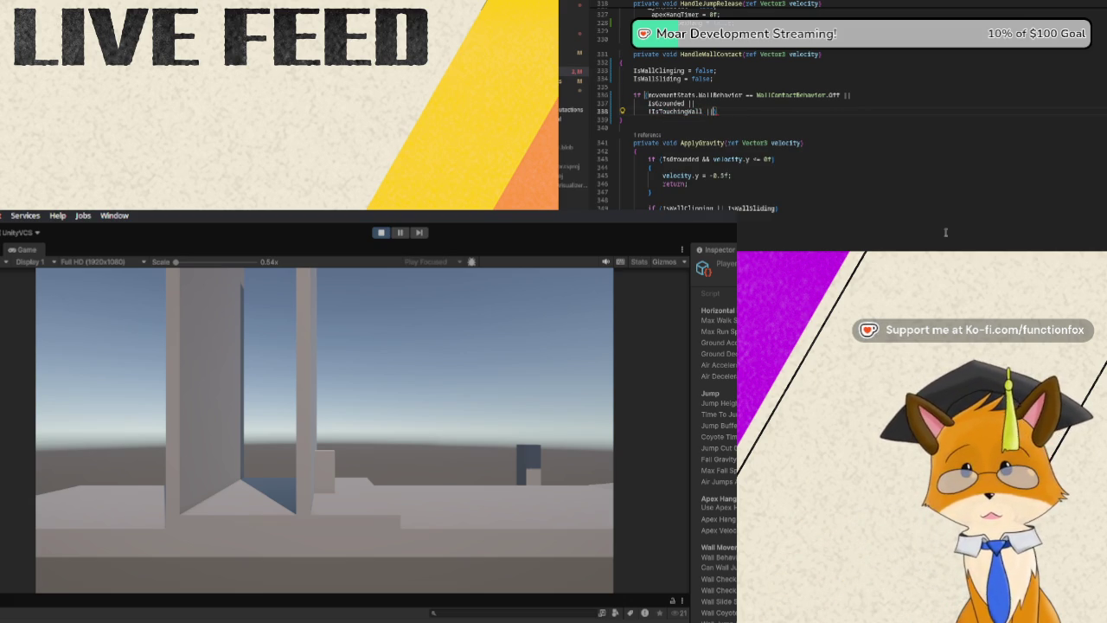
{"action": "key", "text": "Return"}
{"action": "type", "text": "_"}
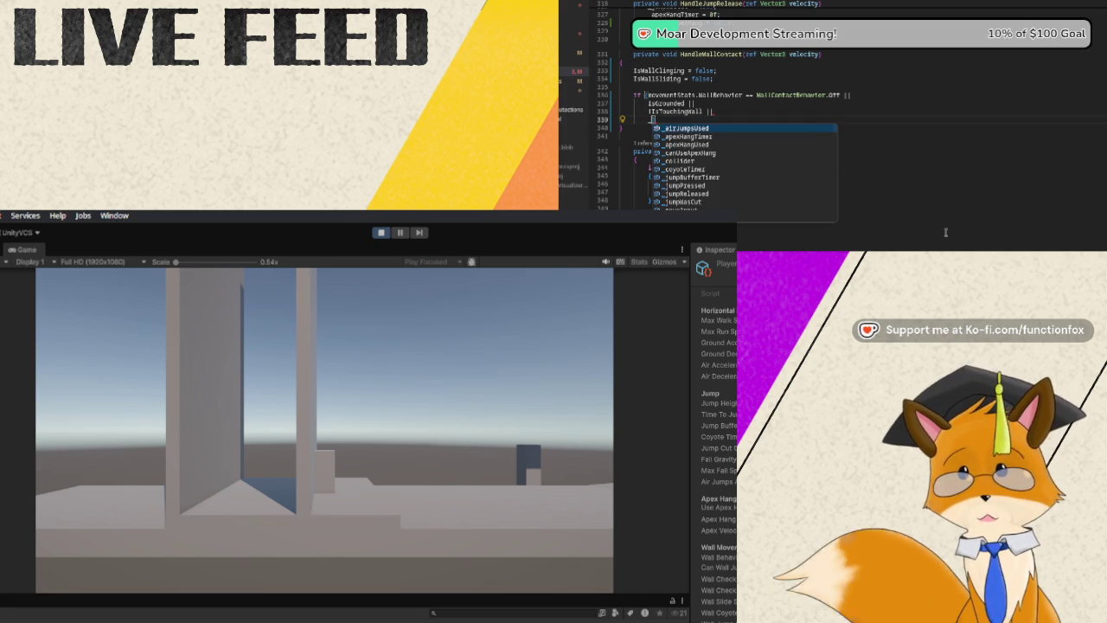
{"action": "type", "text": "wallJumpIn"}
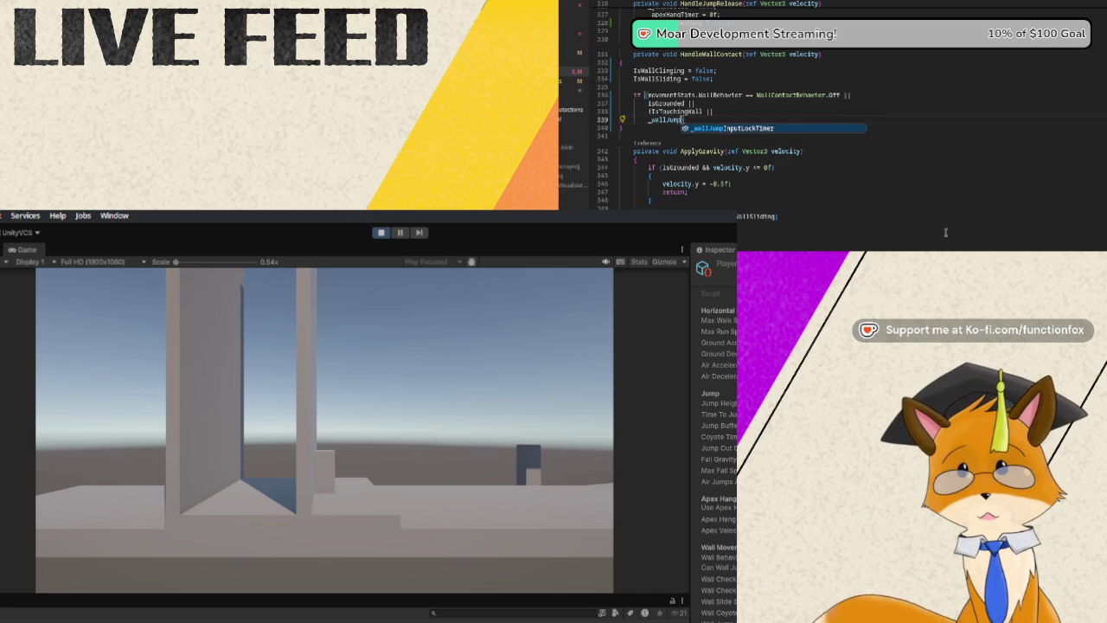
{"action": "key", "text": "Tab"}
{"action": "type", "text": "|"}
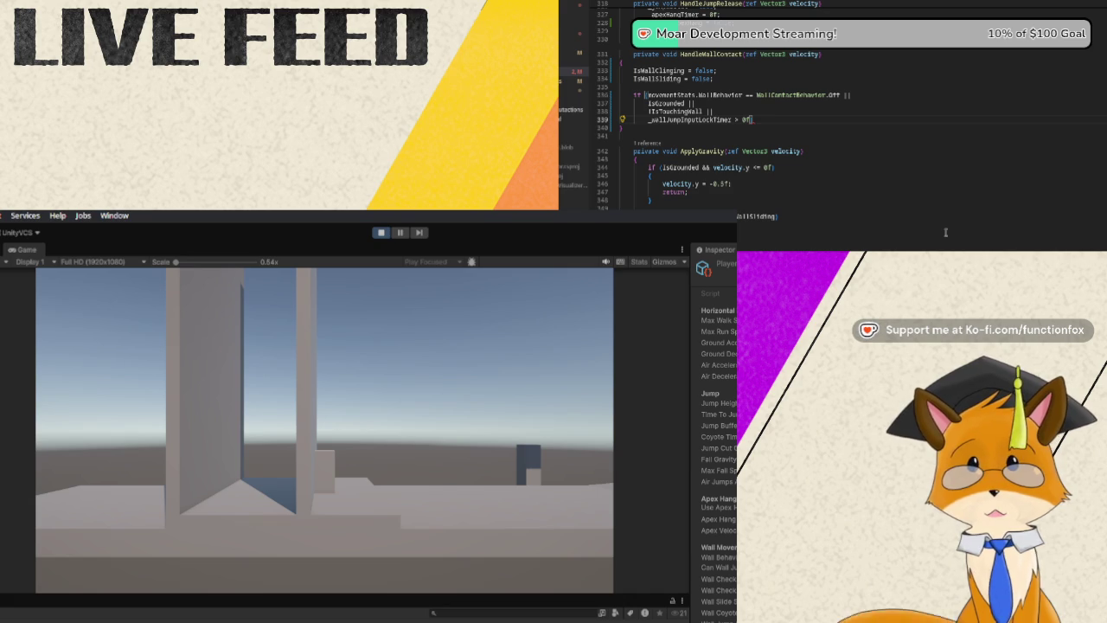
Give the condition a { return; } block with the brace on its own line.
{"action": "type", "text": "{"}
{"action": "key", "text": "Return"}
{"action": "type", "text": "return"}
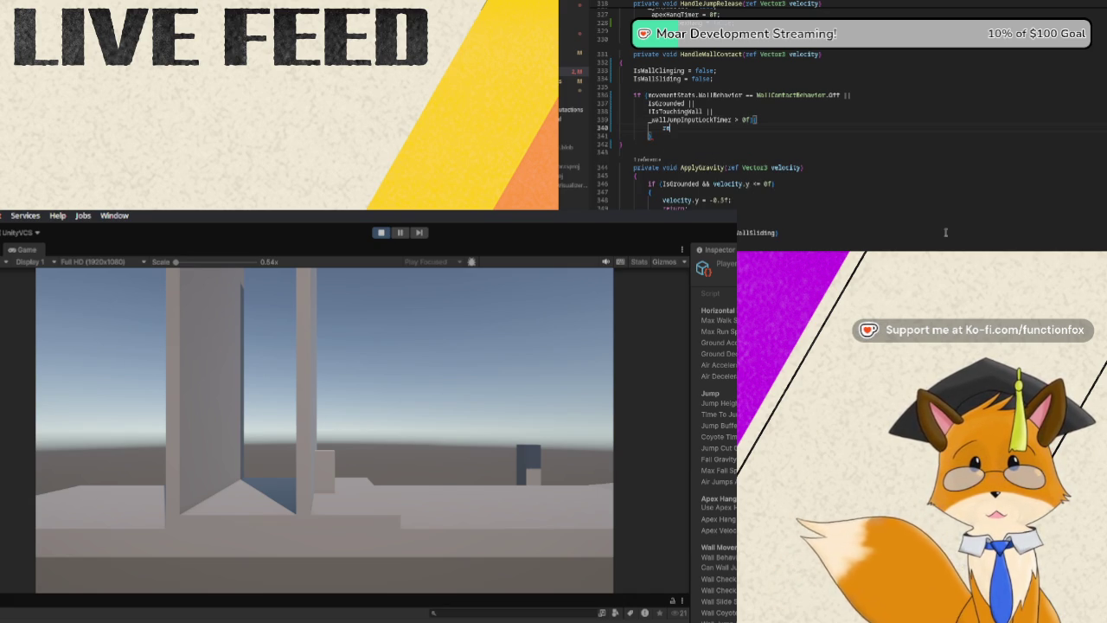
{"action": "key", "text": "Up"}
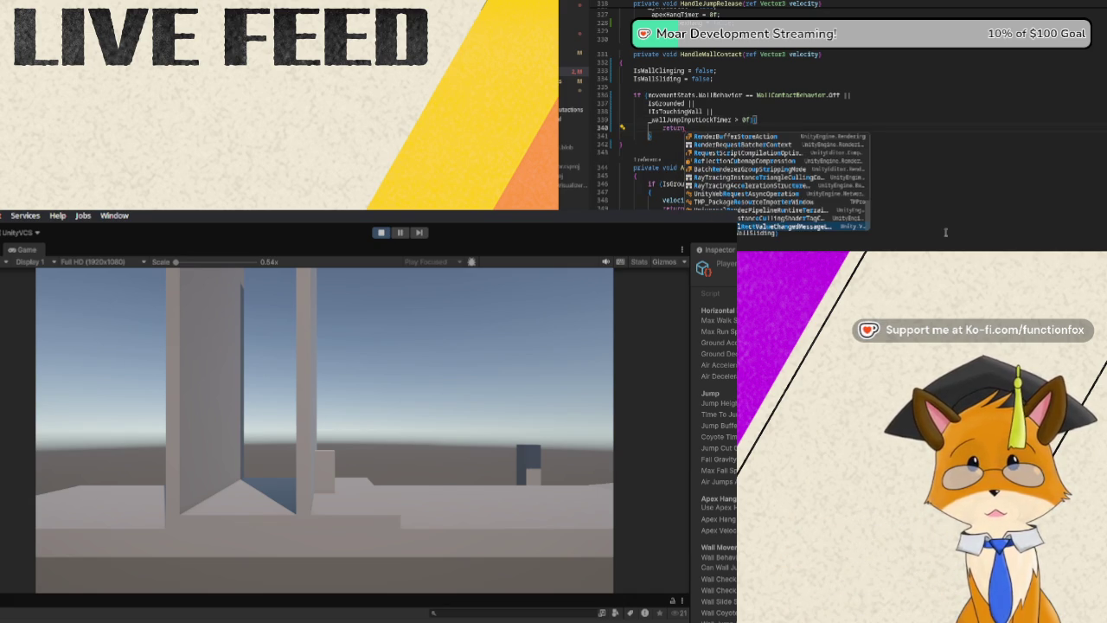
{"action": "key", "text": "Return"}
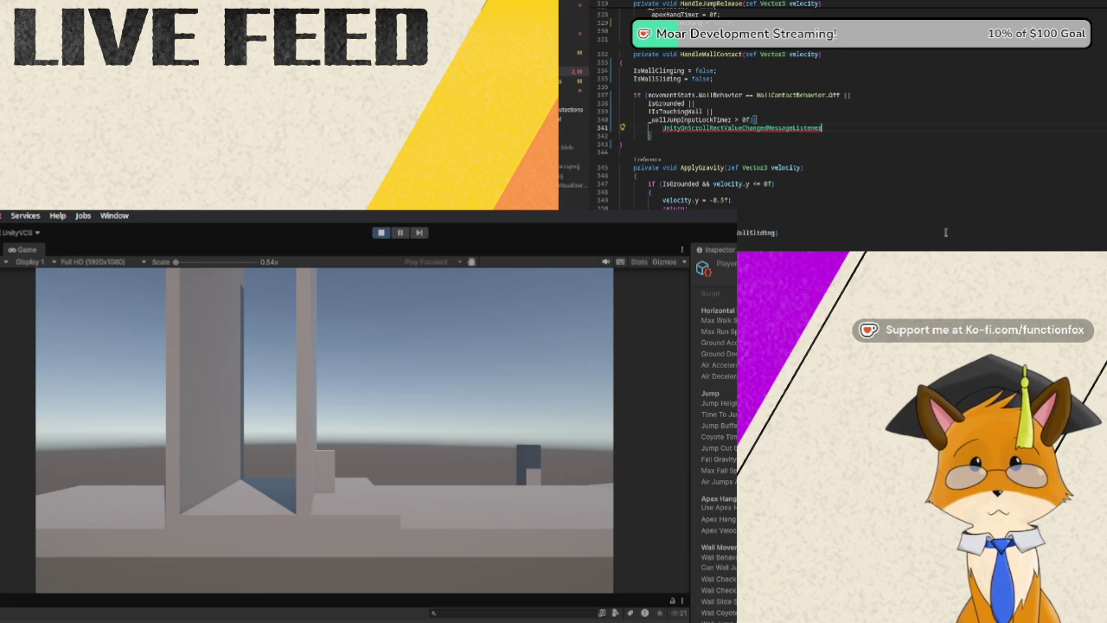
{"action": "key", "text": "ctrl+z"}
{"action": "type", "text": ";"}
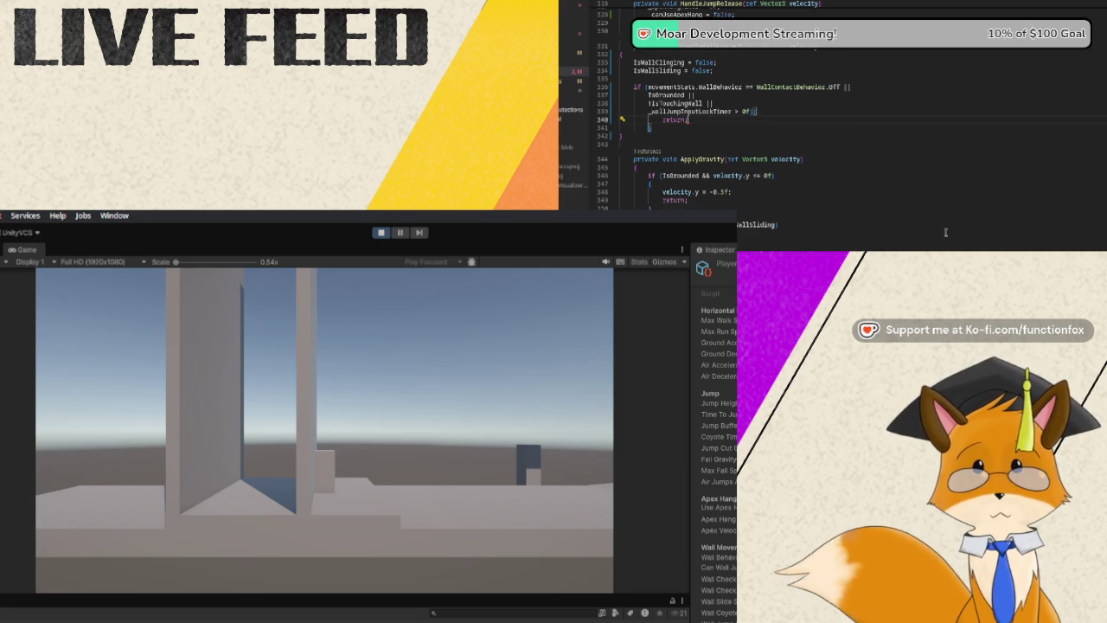
{"action": "key", "text": "Up"}
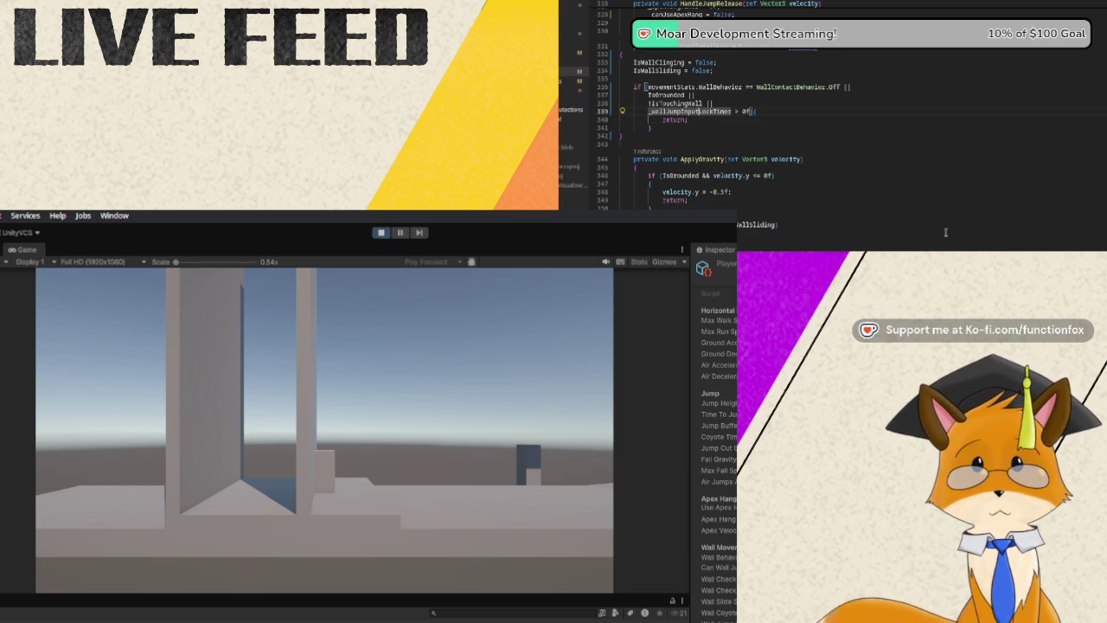
{"action": "key", "text": "ctrl+Right"}
{"action": "key", "text": "ctrl+Right"}
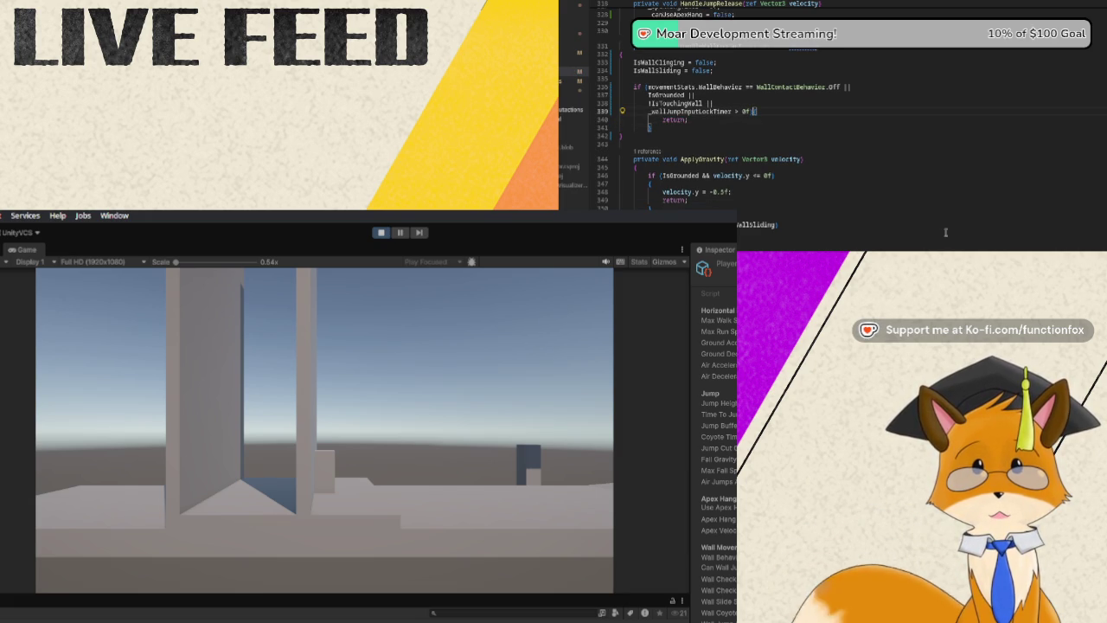
{"action": "key", "text": "Return"}
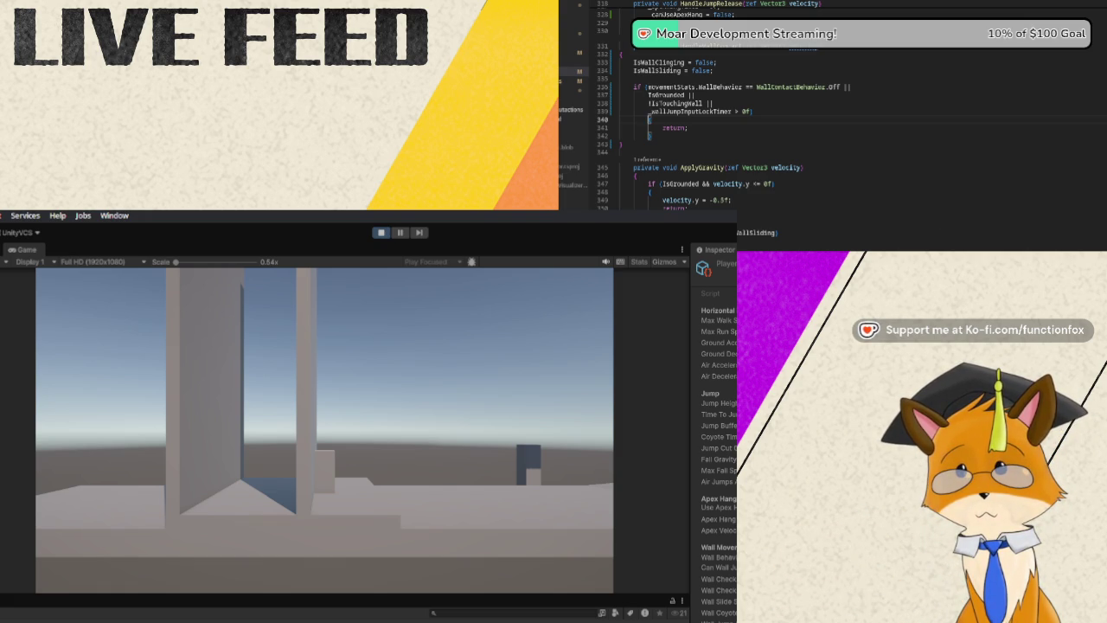
{"action": "key", "text": "Down"}
{"action": "key", "text": "Down"}
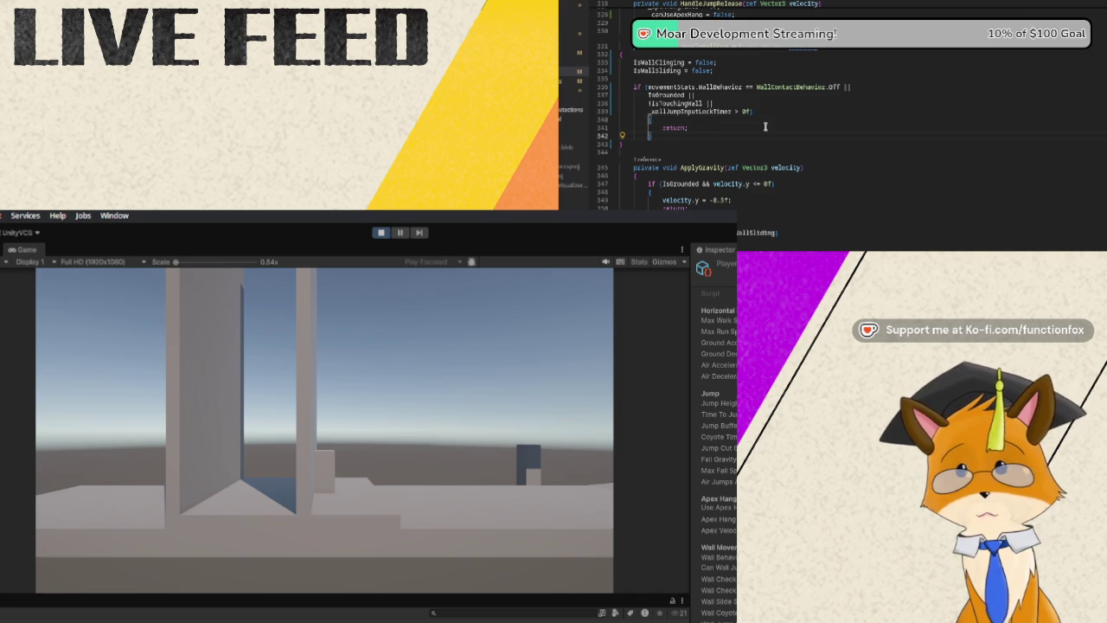
{"action": "key", "text": "Return"}
{"action": "key", "text": "Return"}
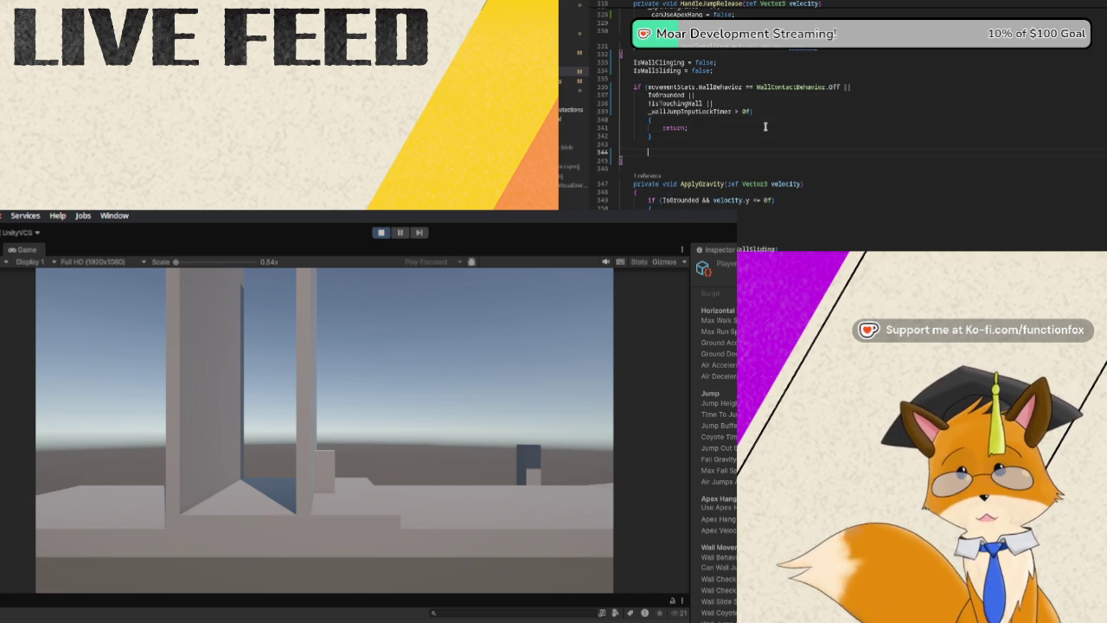
Declare bool hasInput = Mathf.Abs(_moveInput) > 0.01f below the early-return block.
{"action": "type", "text": "bool hasInput"}
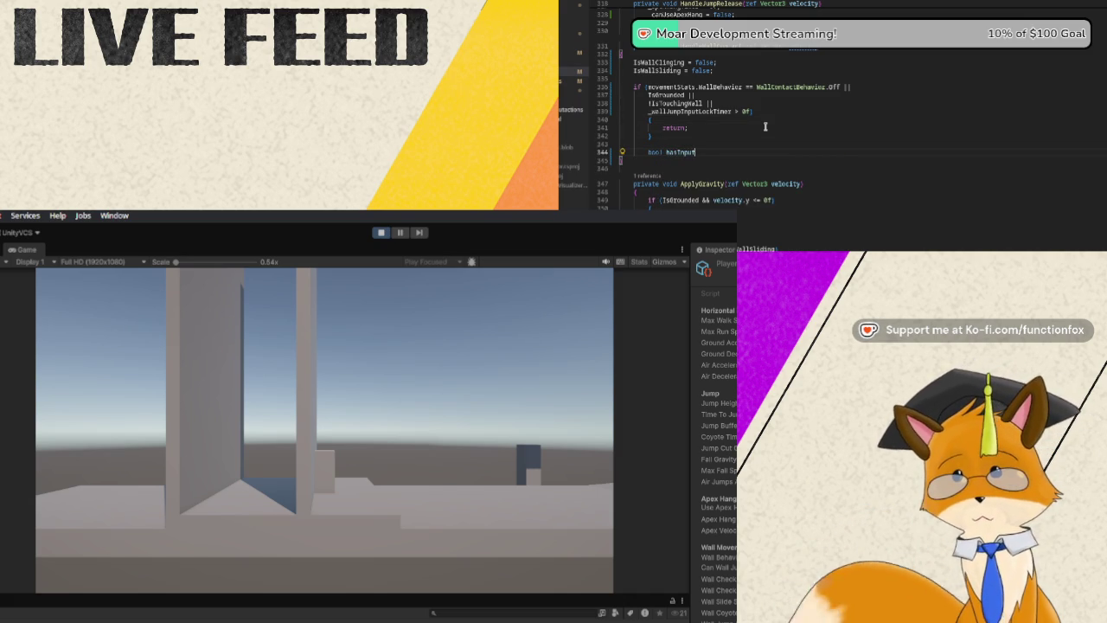
{"action": "type", "text": " = Mathf"}
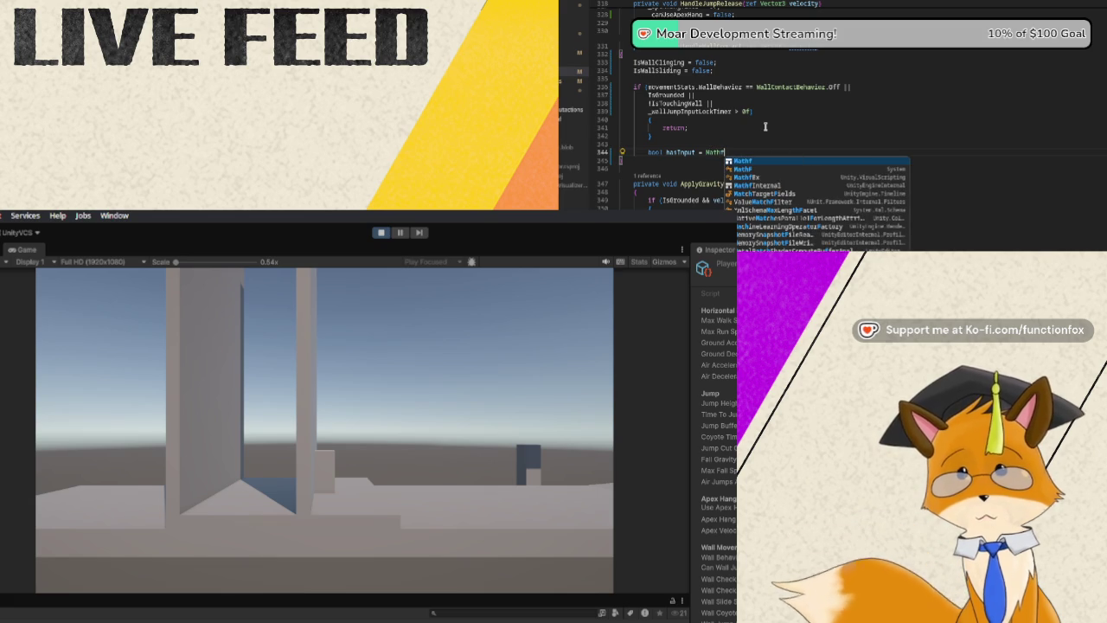
{"action": "type", "text": ".A"}
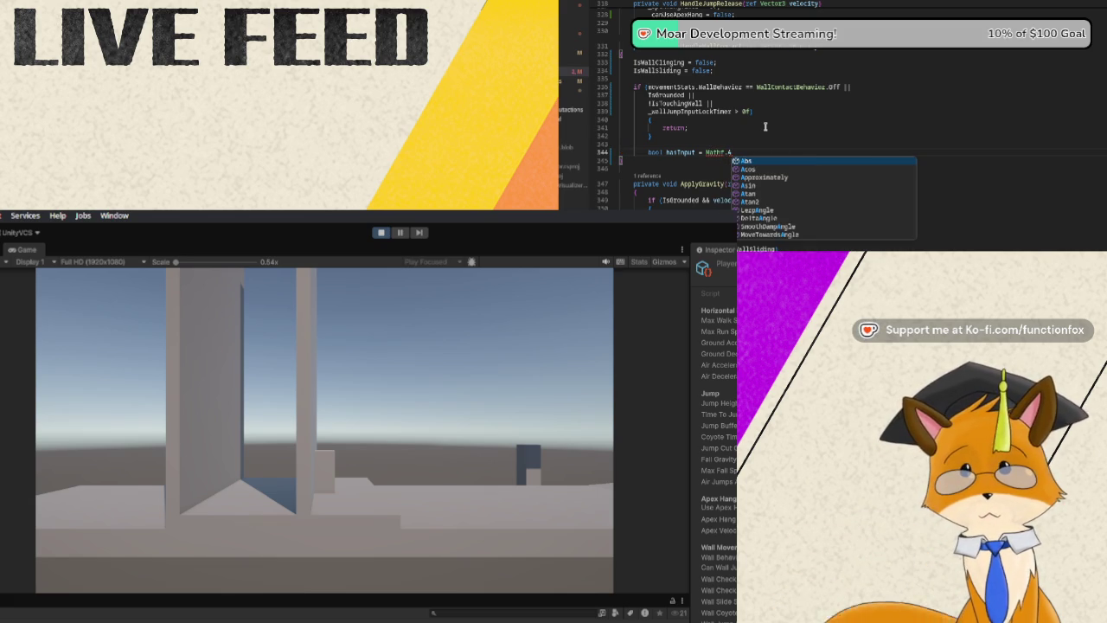
{"action": "type", "text": "bs("}
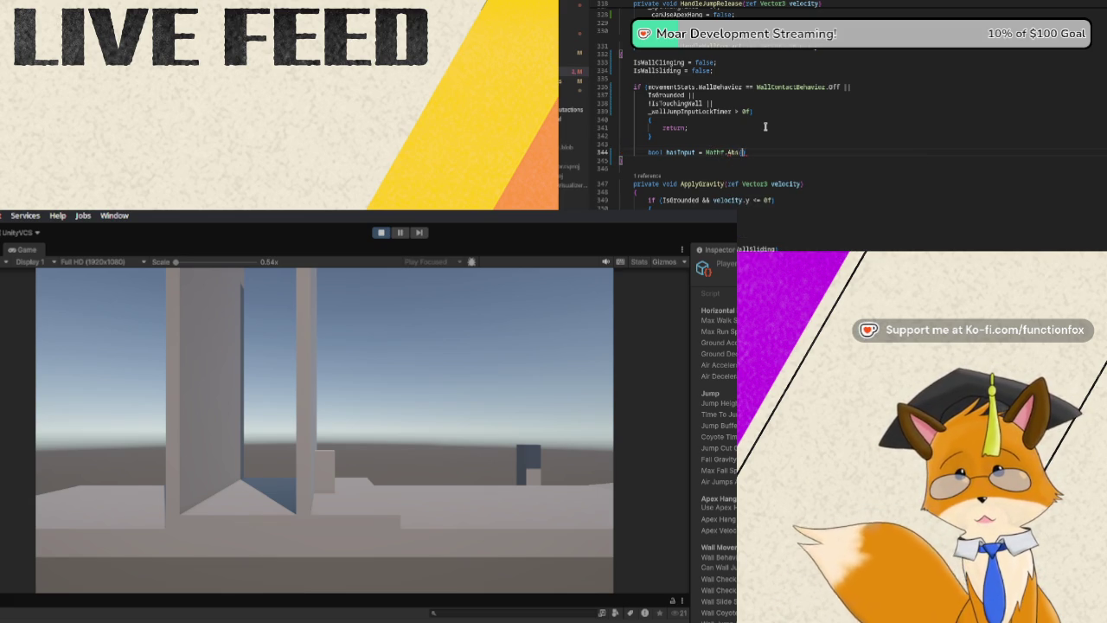
{"action": "type", "text": "_moveInput"}
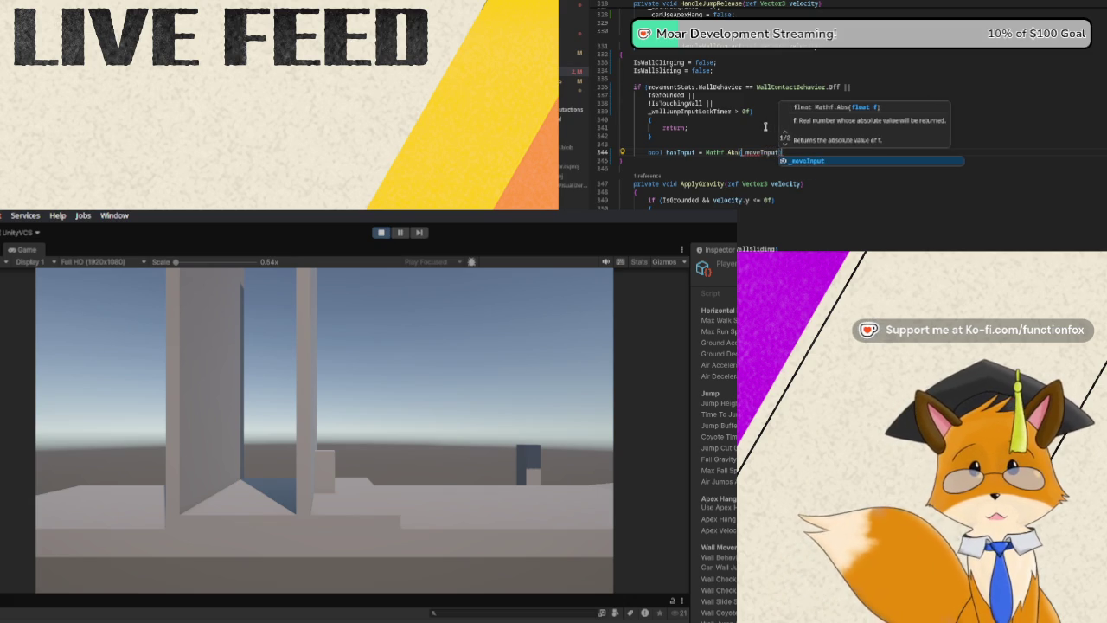
{"action": "type", "text": " > 0"}
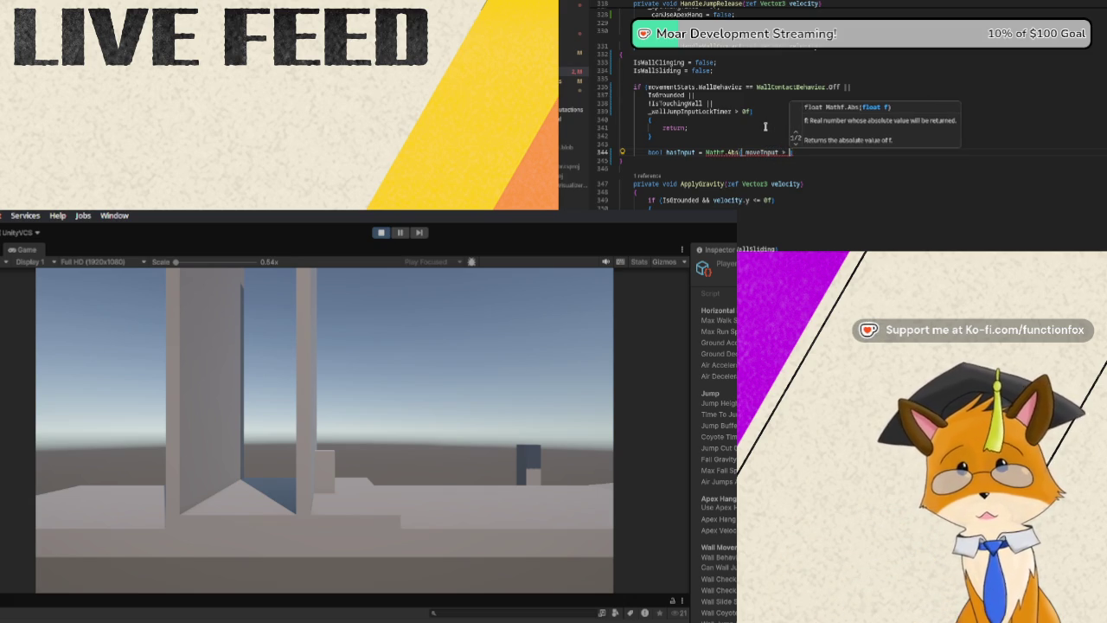
{"action": "type", "text": ".01f);"}
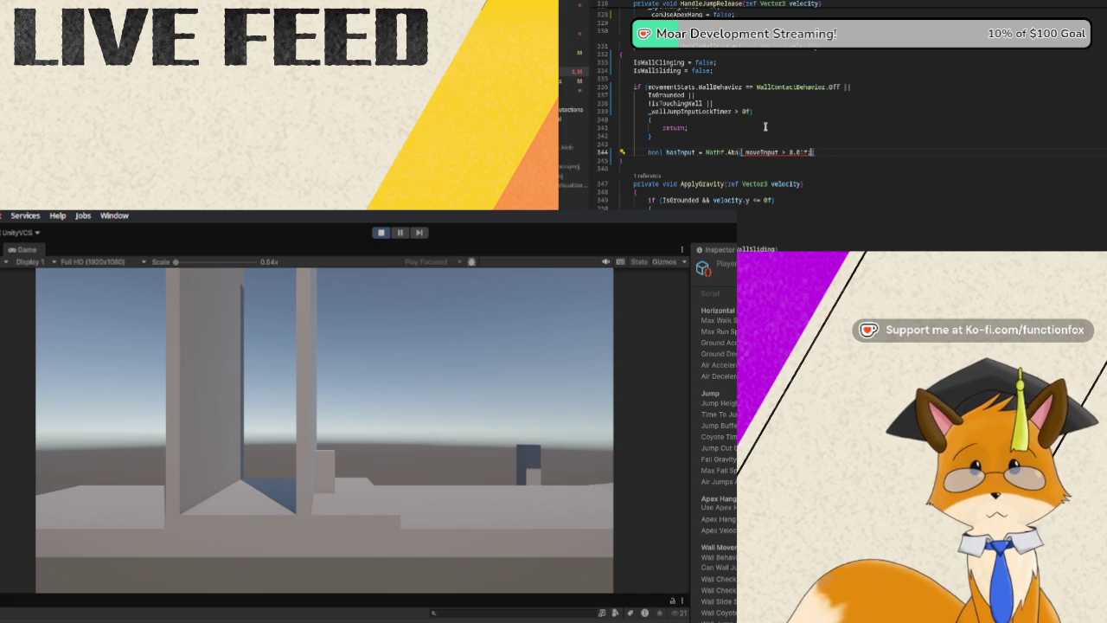
{"action": "key", "text": "BackSpace"}
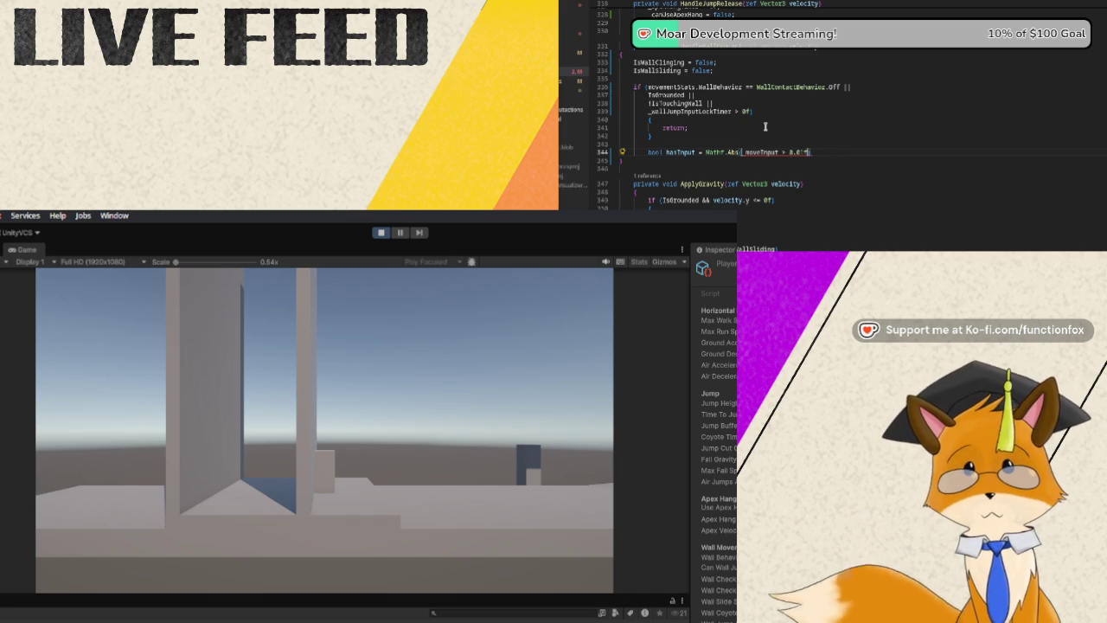
{"action": "key", "text": "BackSpace"}
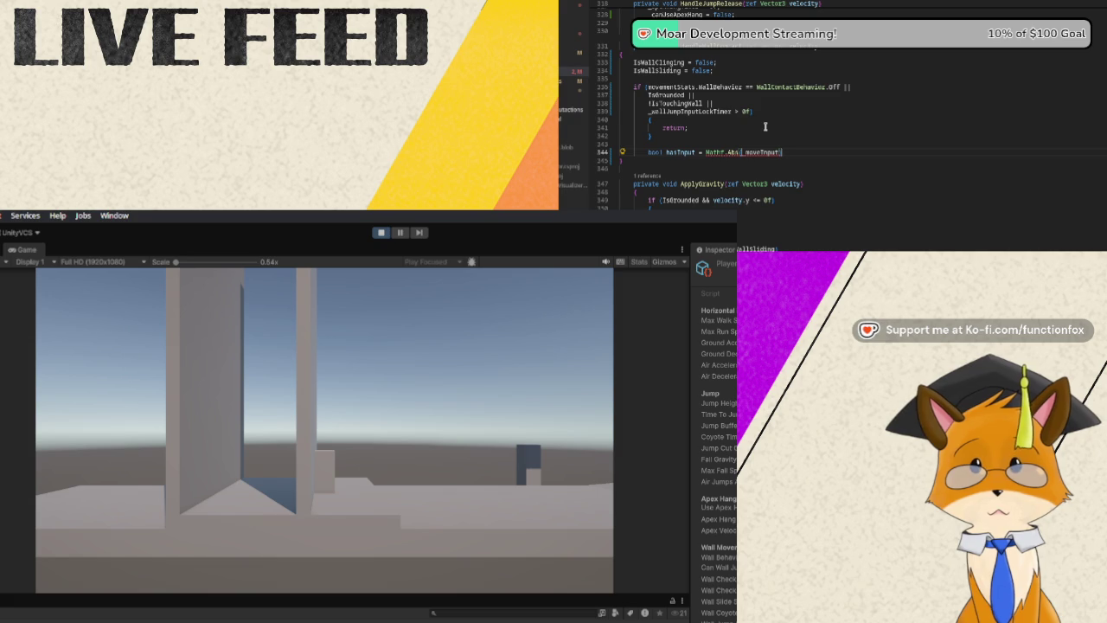
{"action": "type", "text": "> a"}
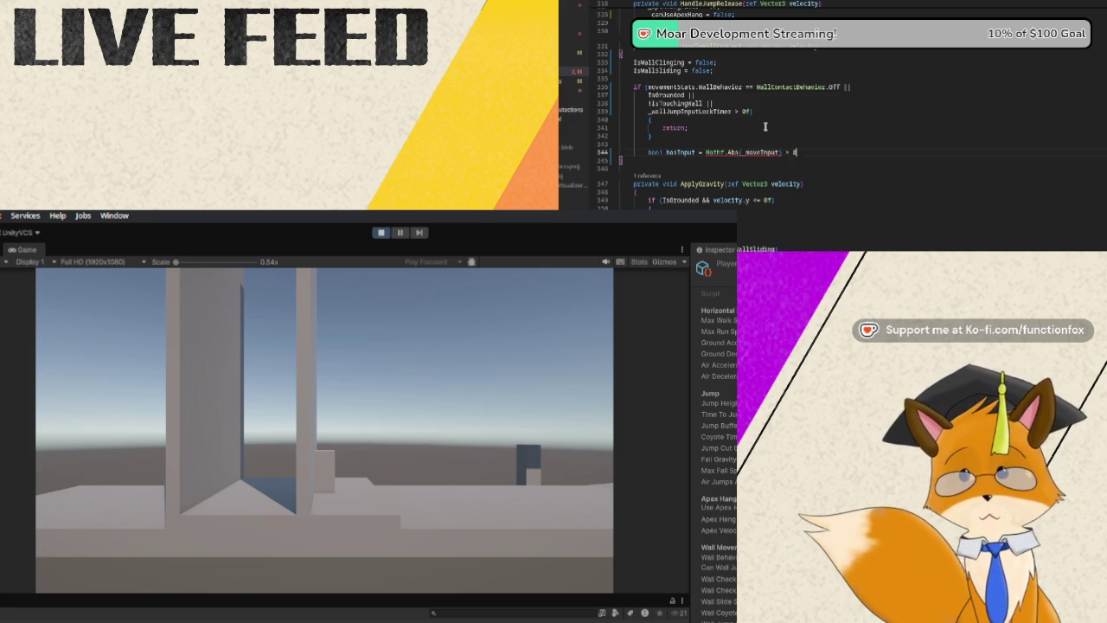
{"action": "type", "text": "0f"}
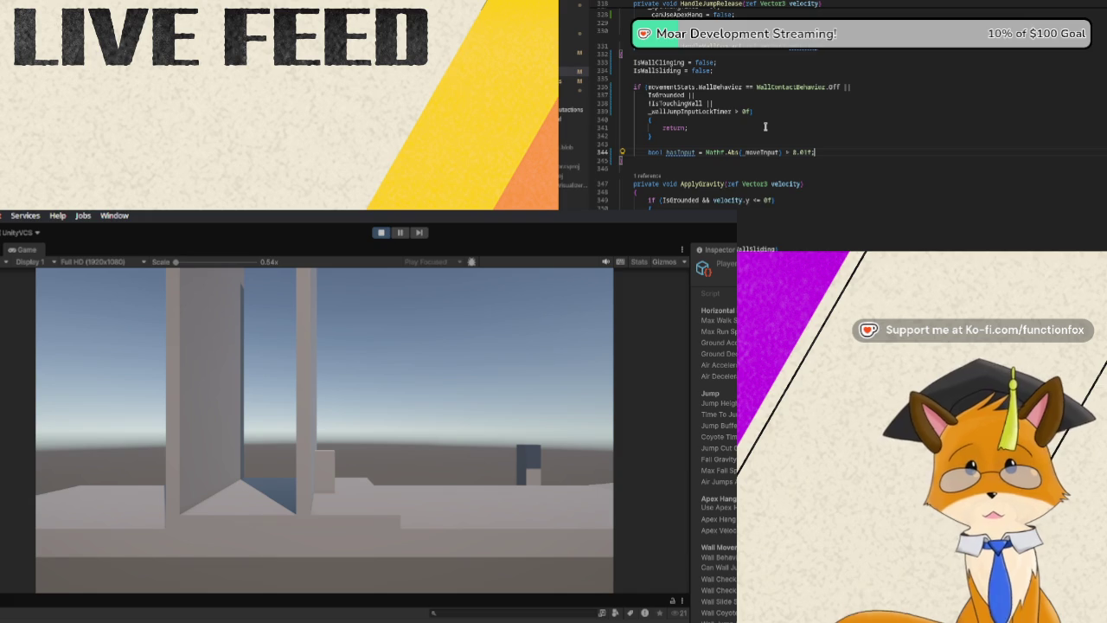
{"action": "key", "text": "Return"}
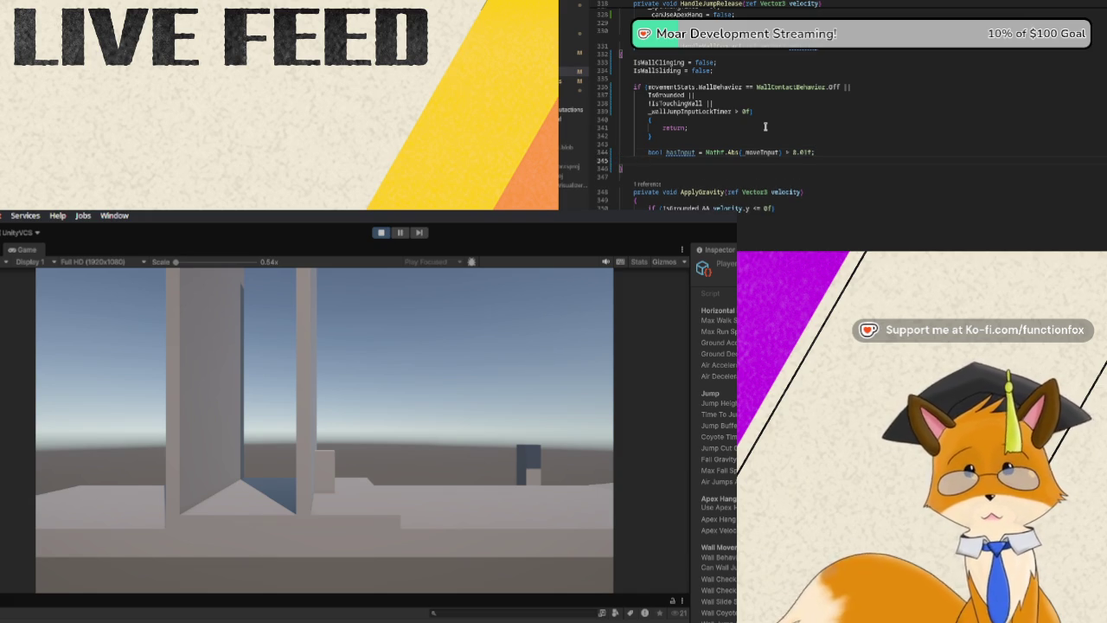
Declare bool pressingIntoWall = hasInput && _wallDirection != 0 && Mathf.Sign(_moveInput) == _wallDirection across three lines.
{"action": "type", "text": "boo"}
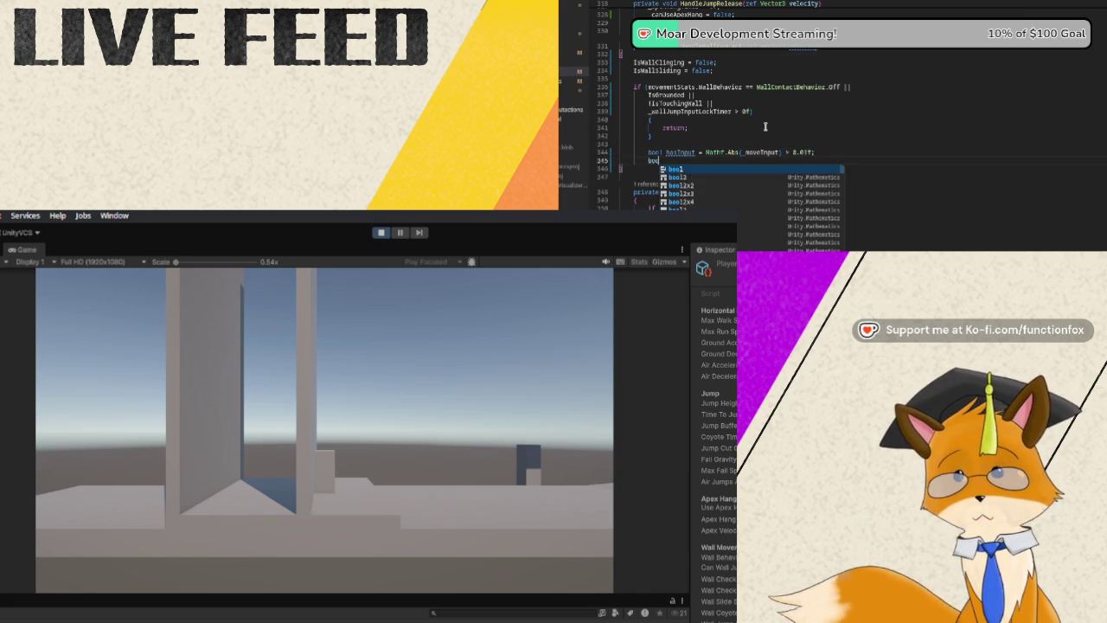
{"action": "type", "text": "l pressingI"}
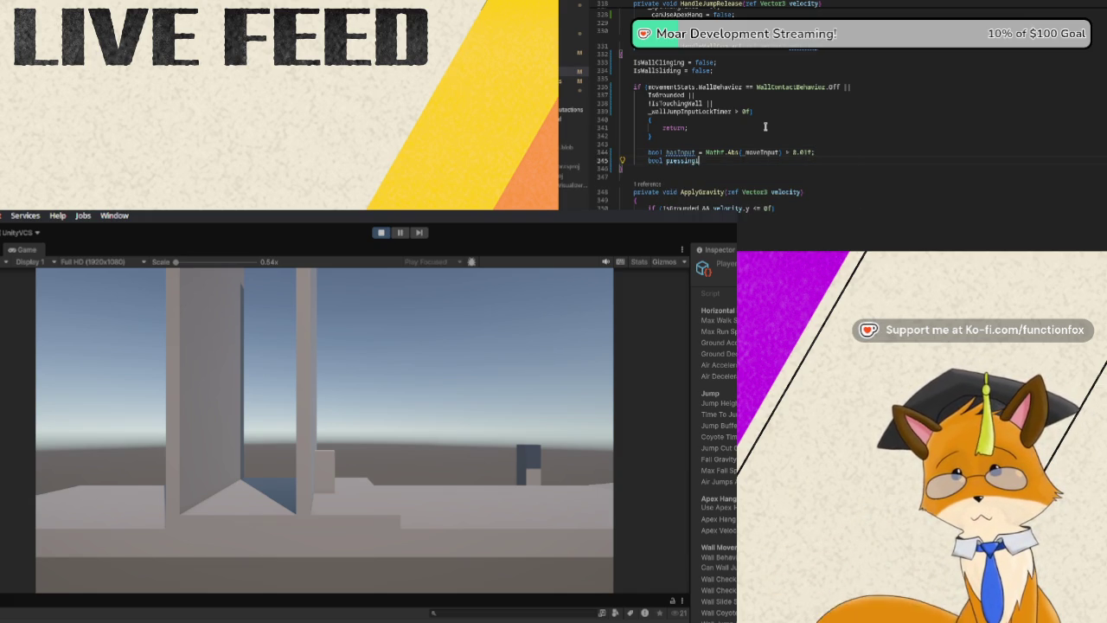
{"action": "type", "text": "ntoWall = "}
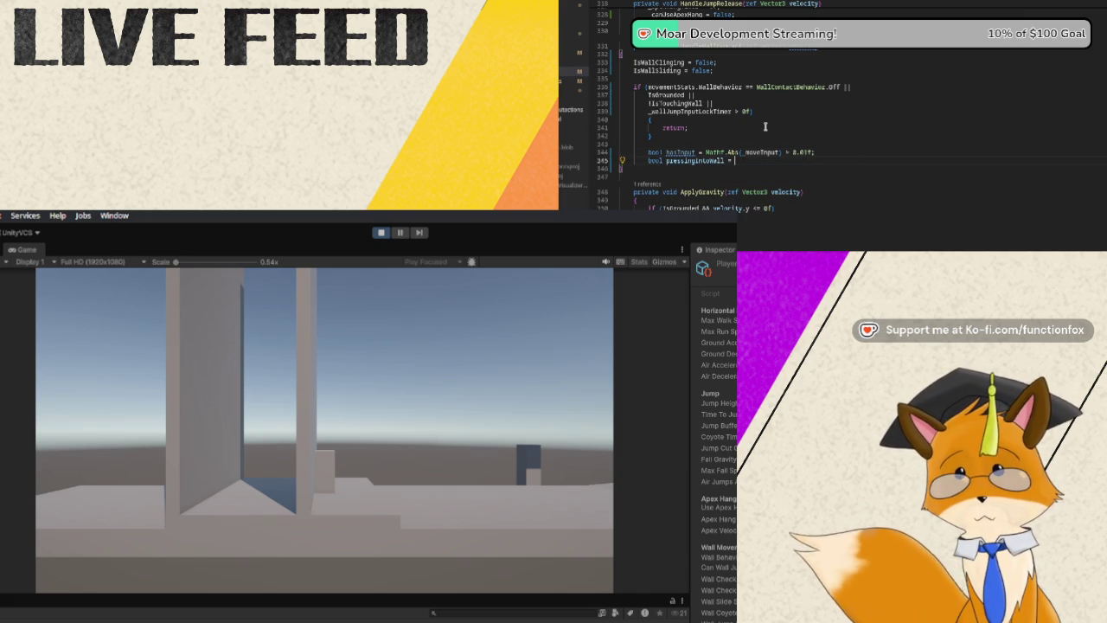
{"action": "type", "text": "has"}
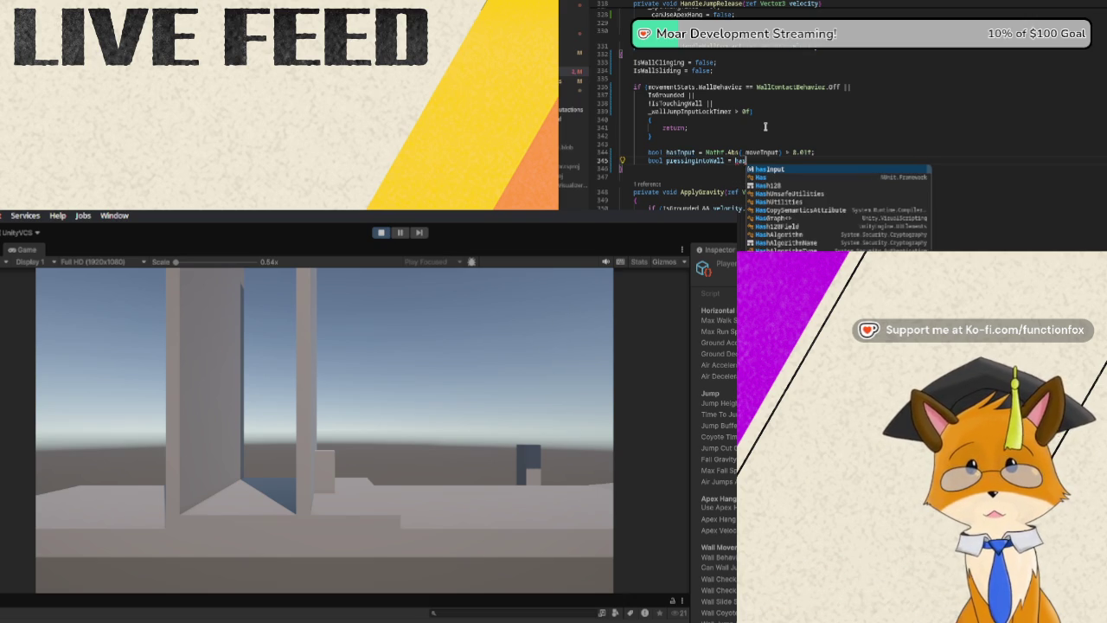
{"action": "type", "text": "Input &&"}
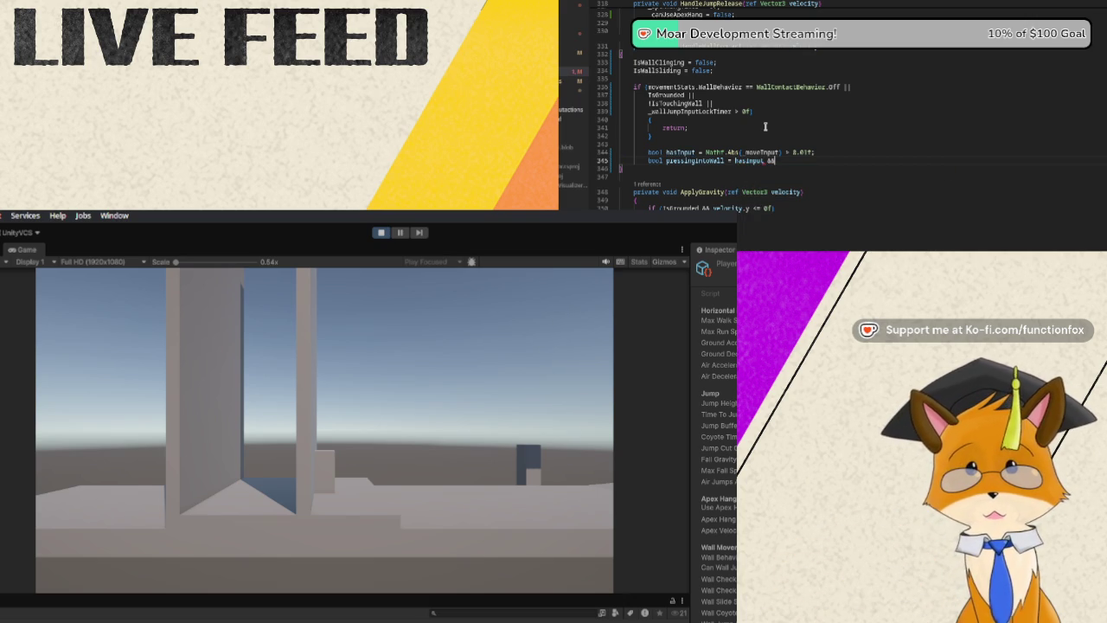
{"action": "key", "text": "Return"}
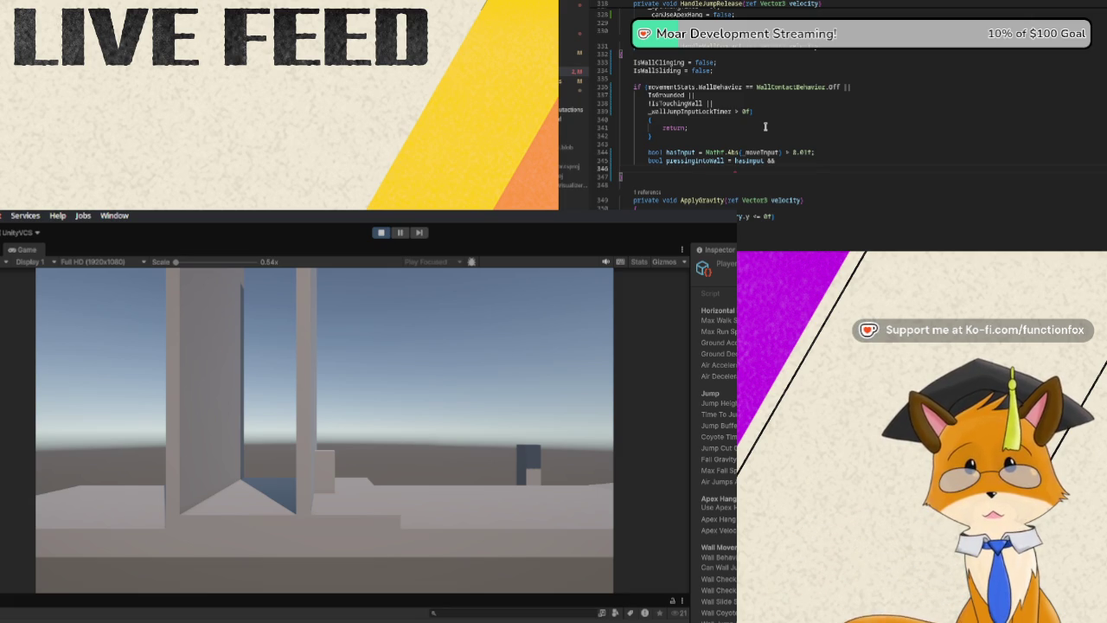
{"action": "type", "text": "_wall"}
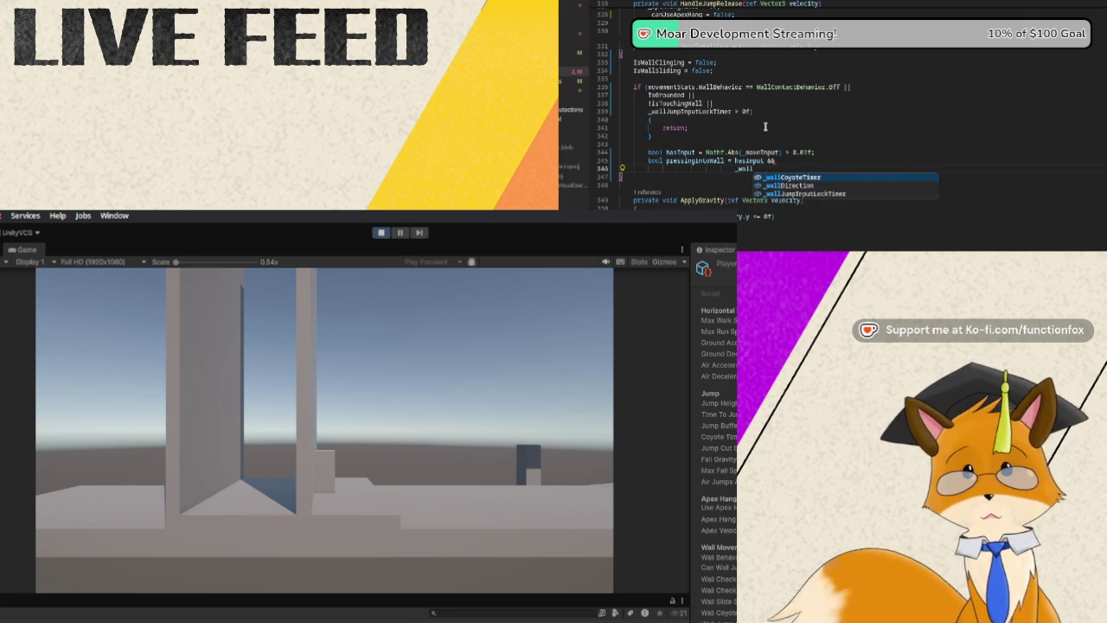
{"action": "type", "text": "Direction "}
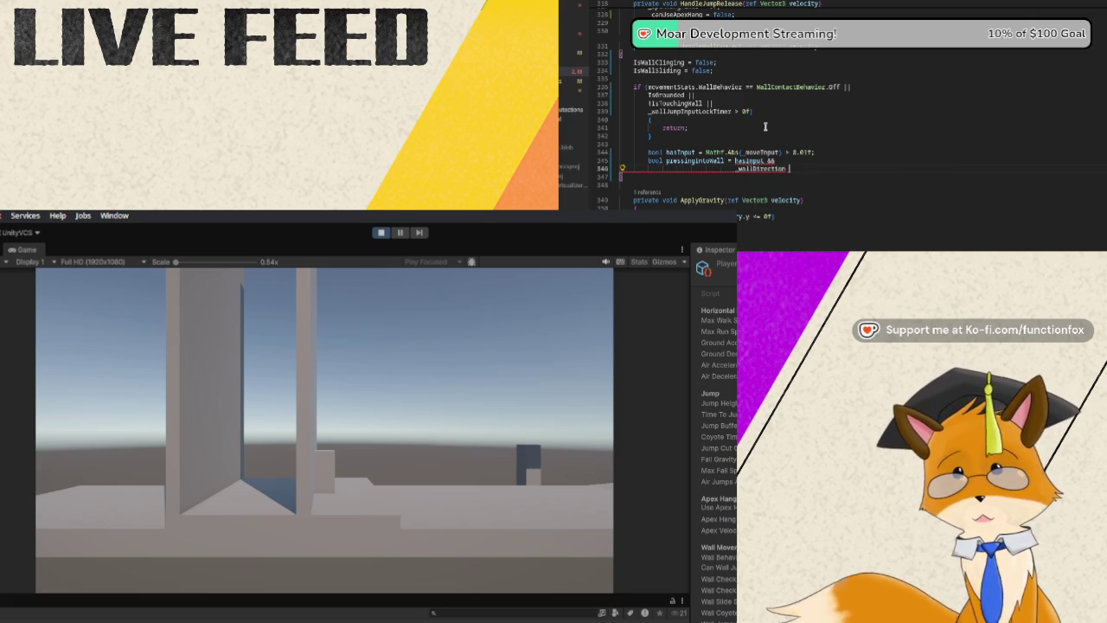
{"action": "type", "text": "!= "}
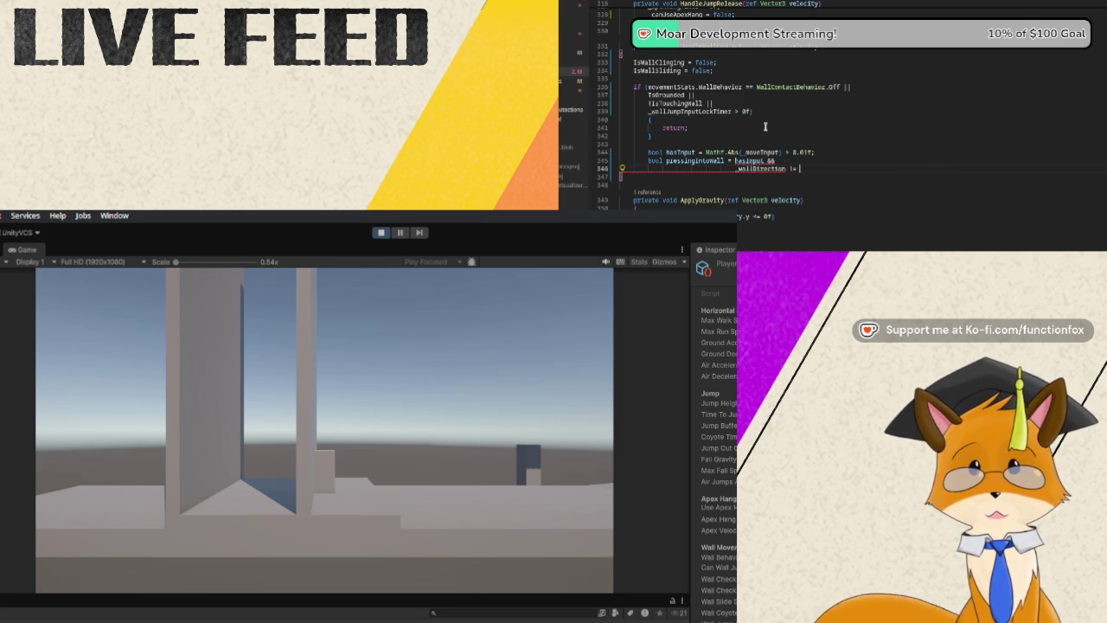
{"action": "type", "text": "0 "}
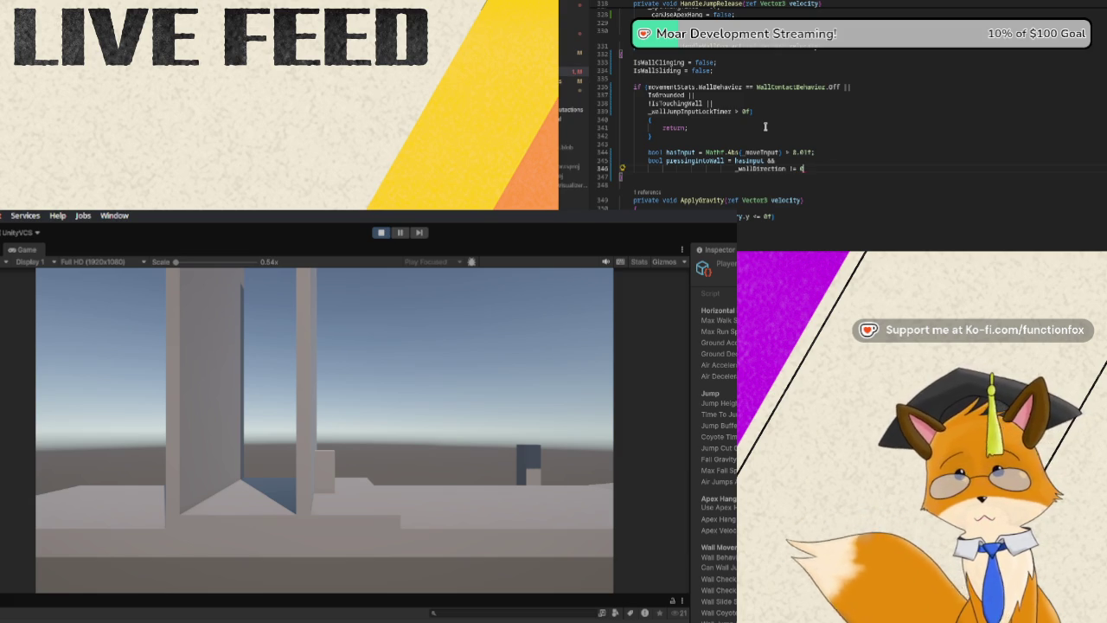
{"action": "type", "text": "&&"}
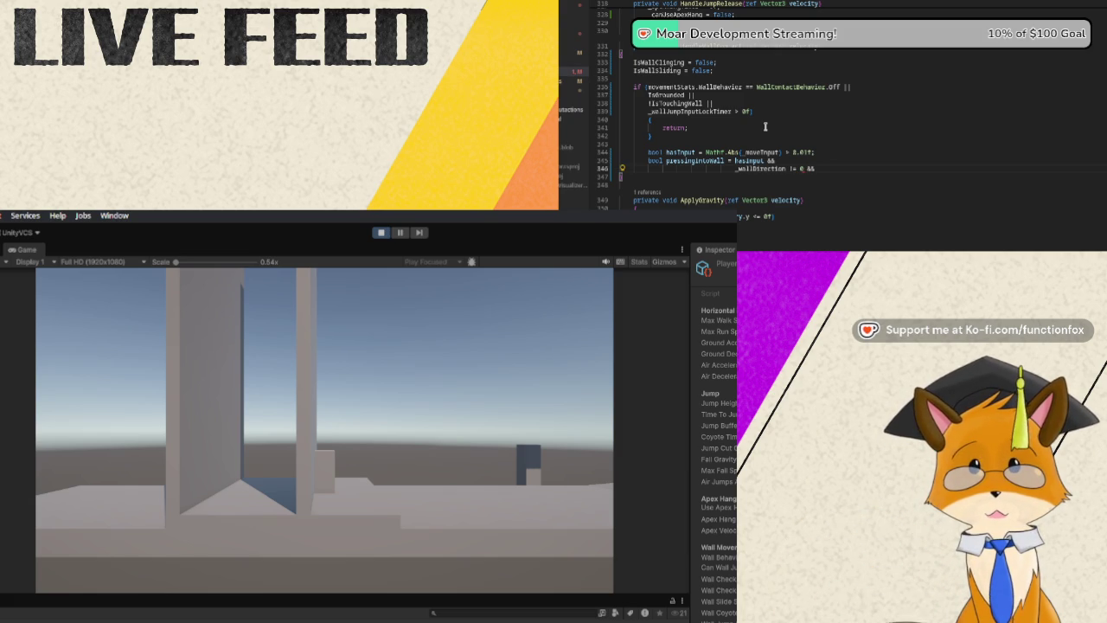
{"action": "key", "text": "Return"}
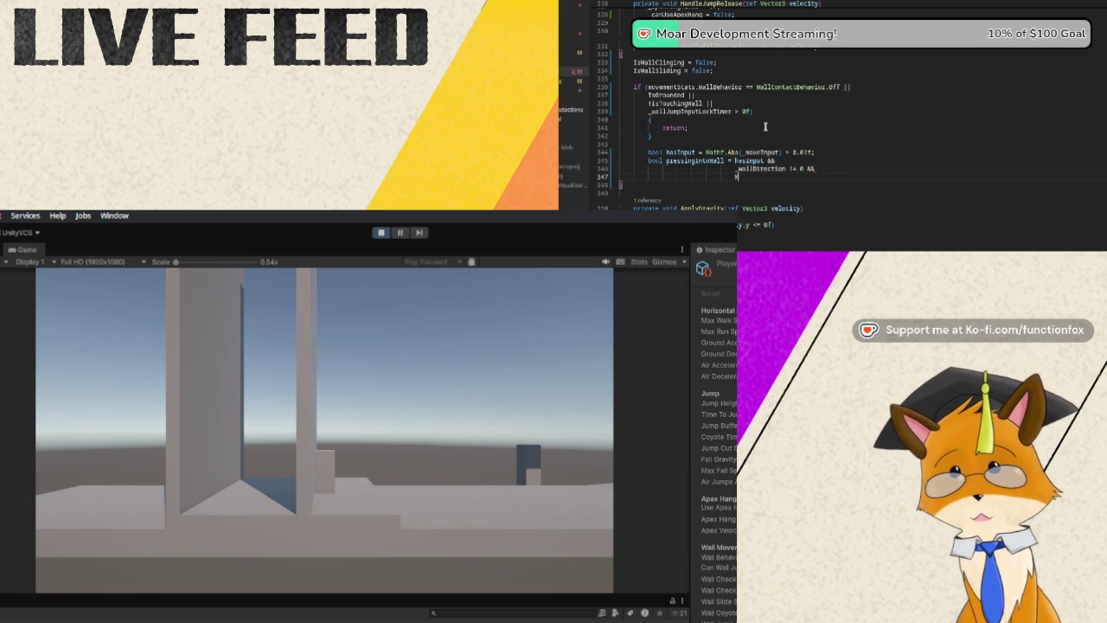
{"action": "type", "text": "Mathf.Sign(_moveInput"}
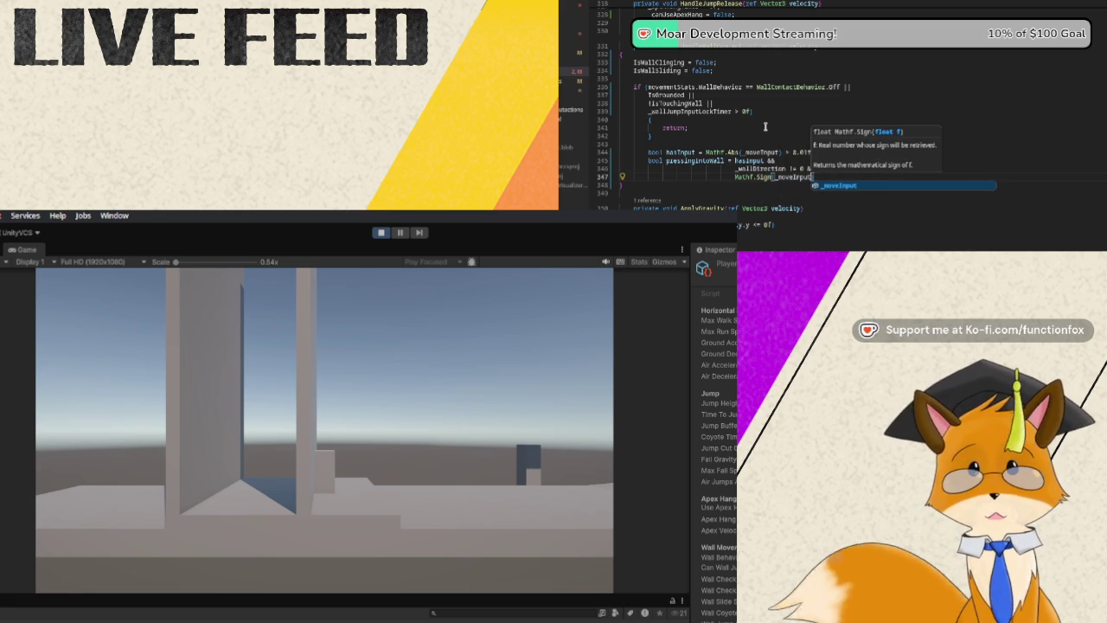
{"action": "type", "text": ")"}
{"action": "key", "text": "Return"}
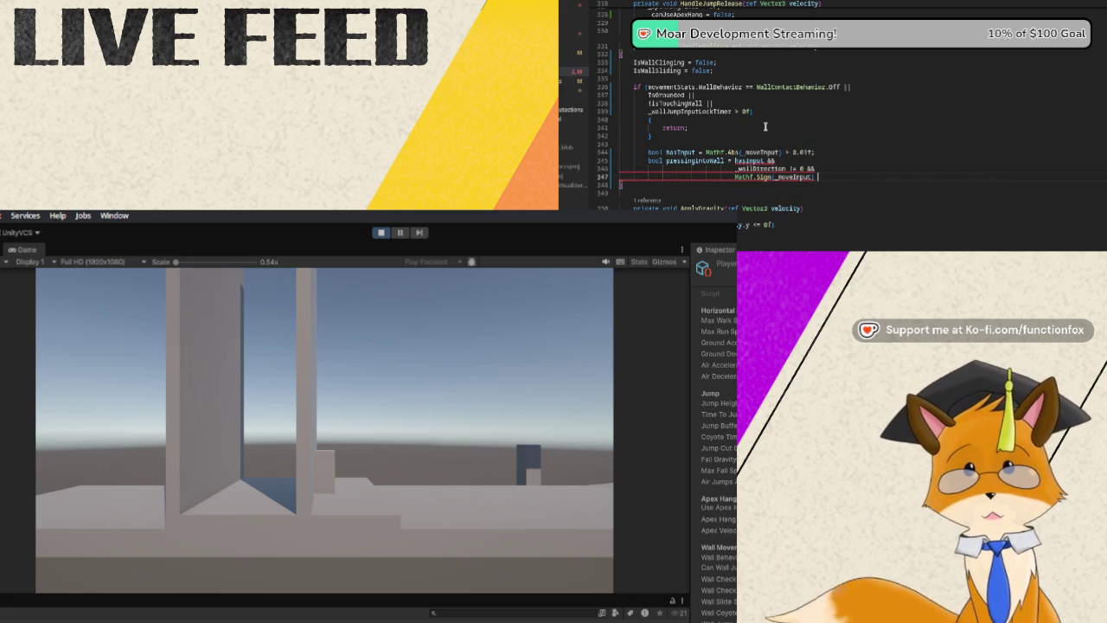
{"action": "key", "text": "BackSpace"}
{"action": "type", "text": "== _"}
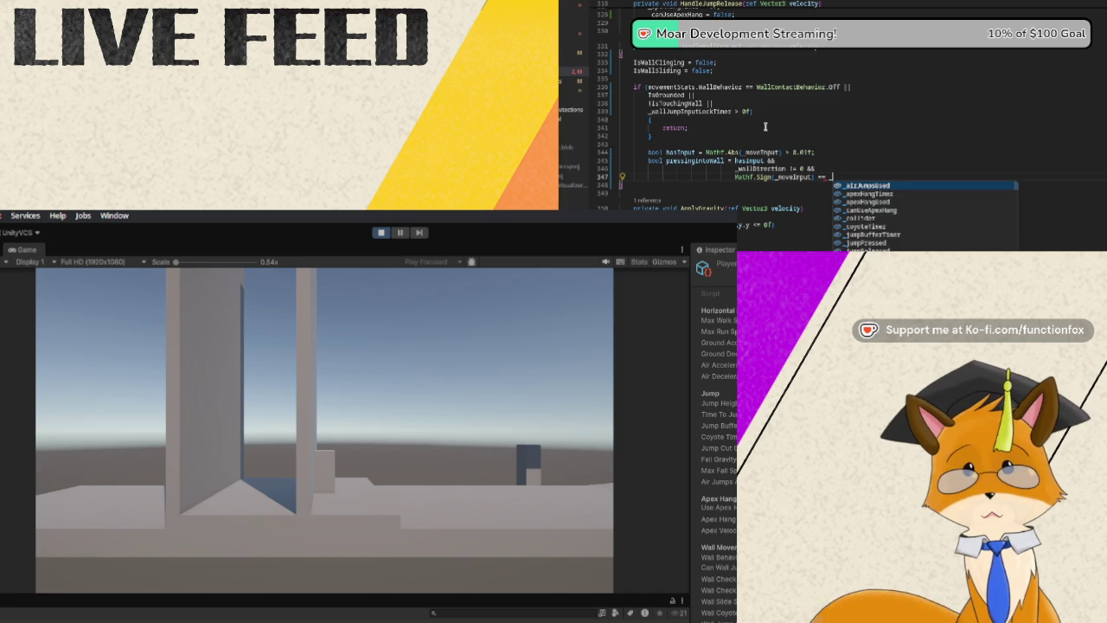
{"action": "type", "text": "wallDirection"}
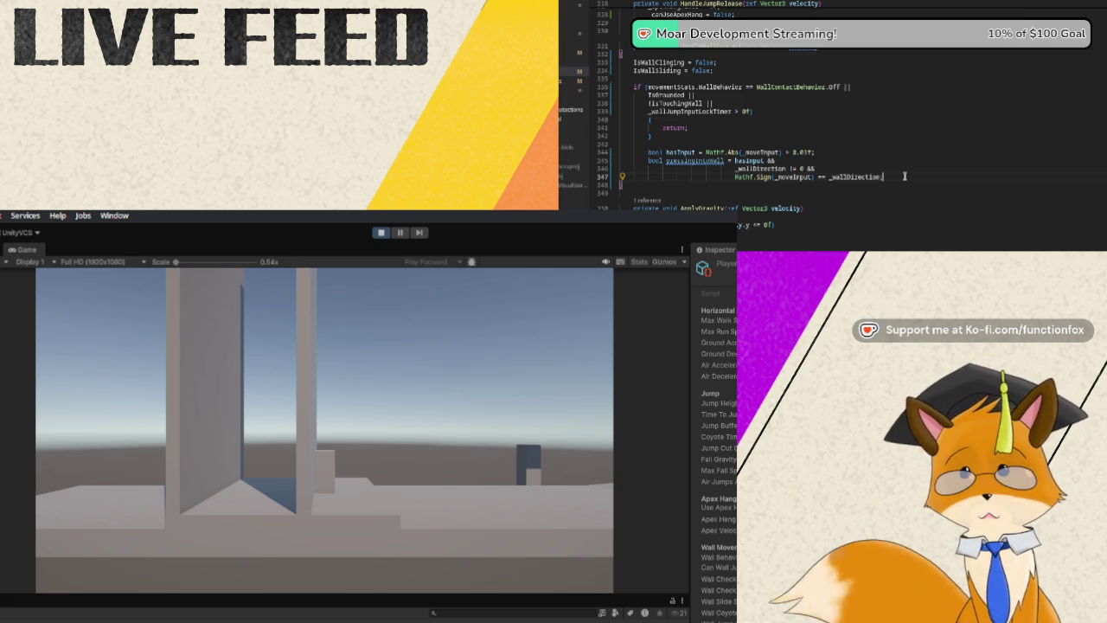
{"action": "type", "text": ";"}
{"action": "key", "text": "Return"}
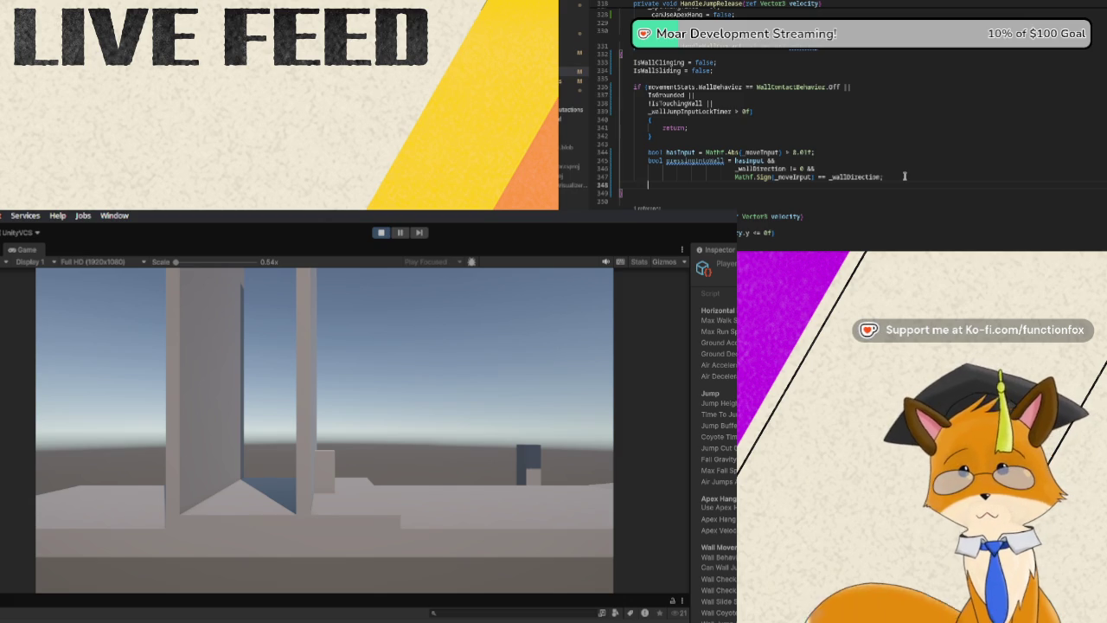
{"action": "key", "text": "Return"}
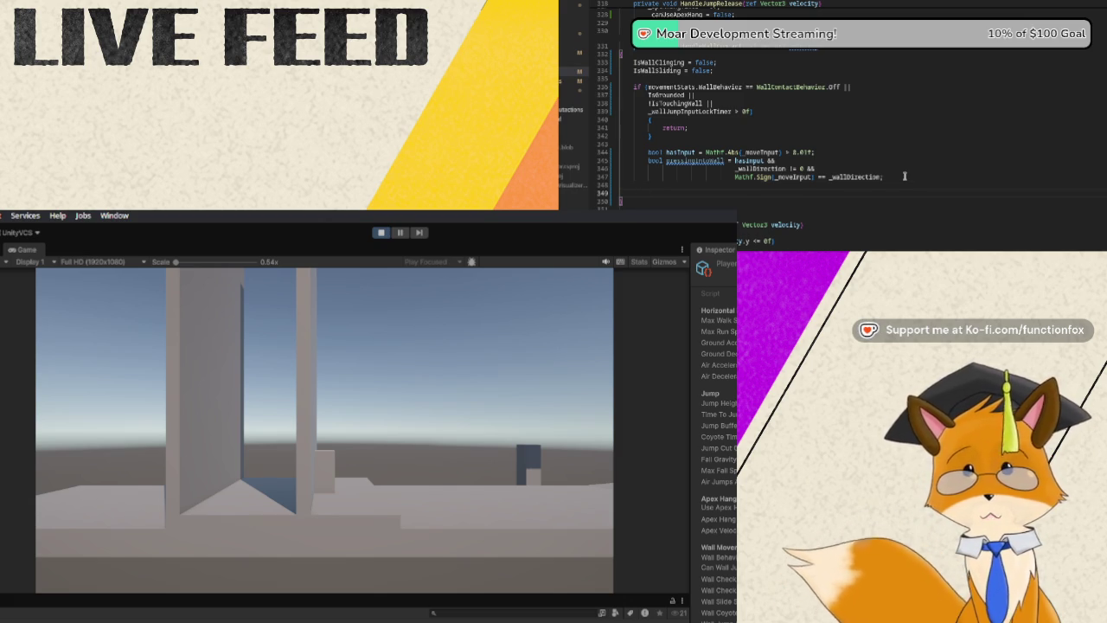
Add if(!pressingIntoWall) with a return; body below the pressingIntoWall declaration.
{"action": "type", "text": "if(!"}
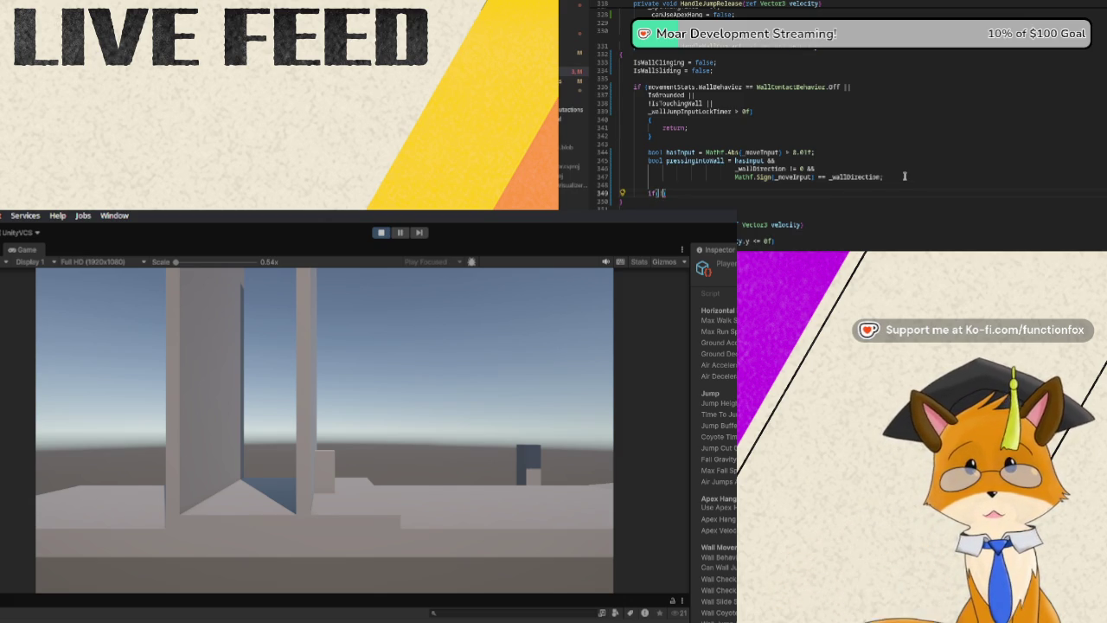
{"action": "type", "text": "pressingInto"}
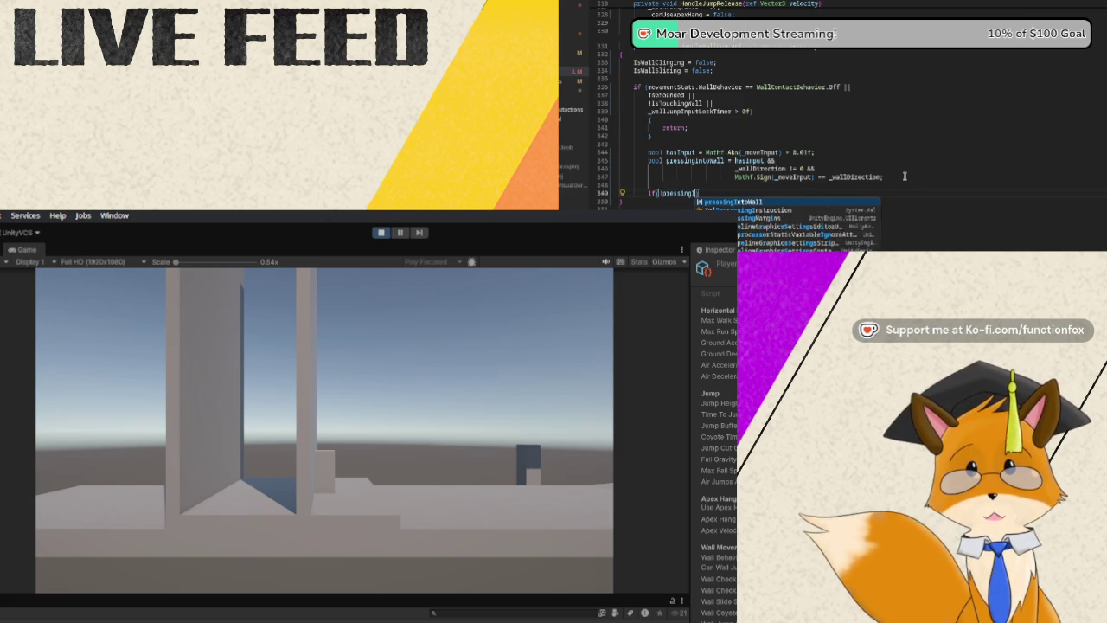
{"action": "type", "text": "Wall"}
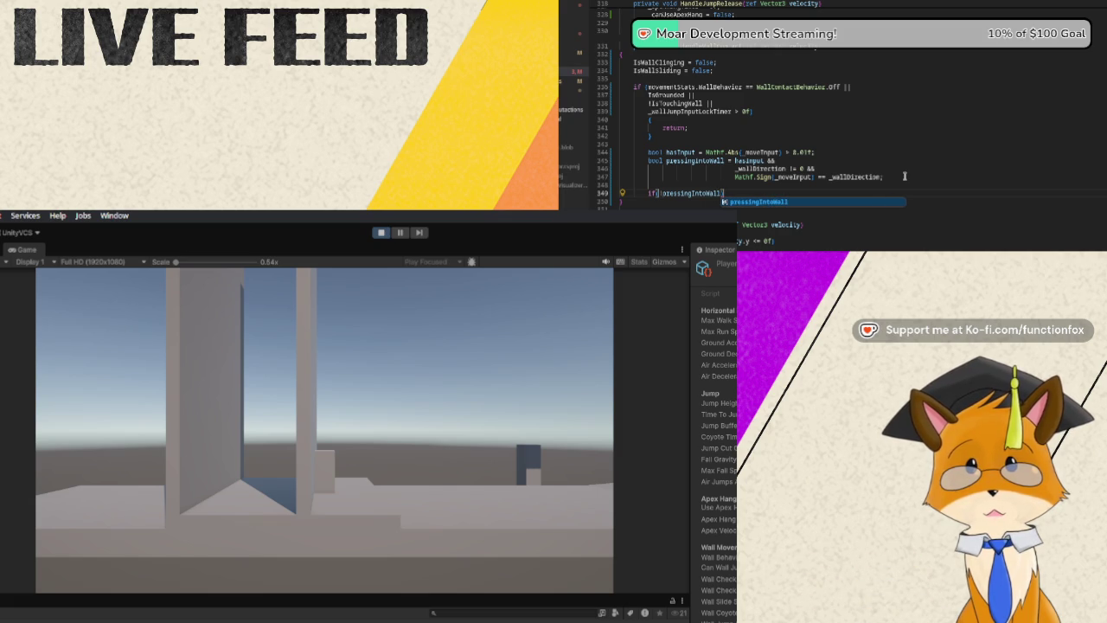
{"action": "key", "text": "Escape"}
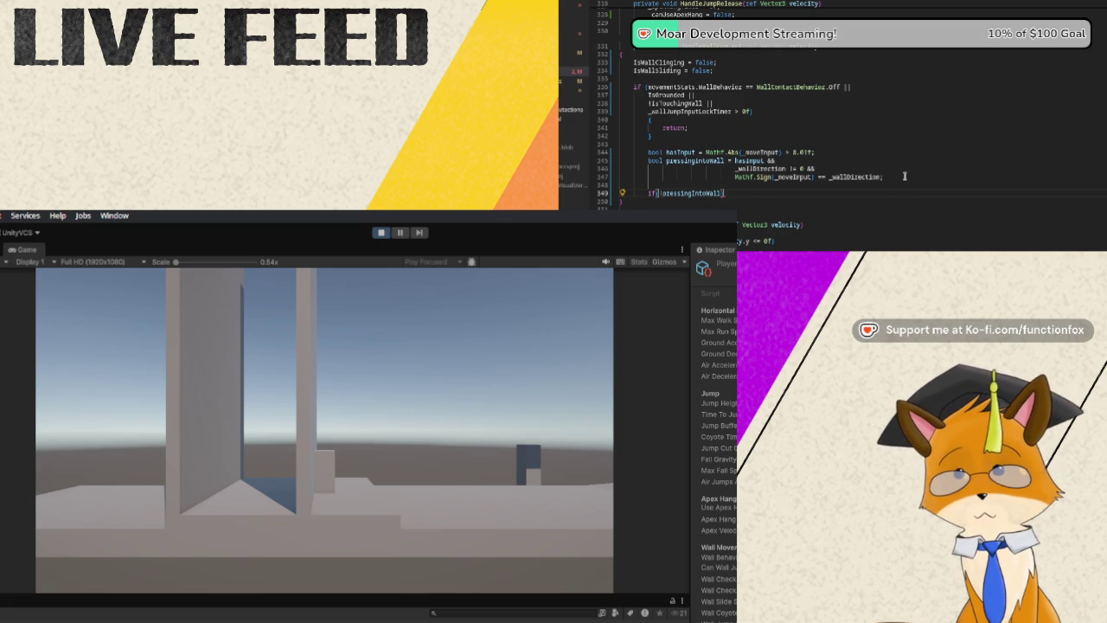
{"action": "key", "text": "Return"}
{"action": "key", "text": "Return"}
{"action": "type", "text": "return;"}
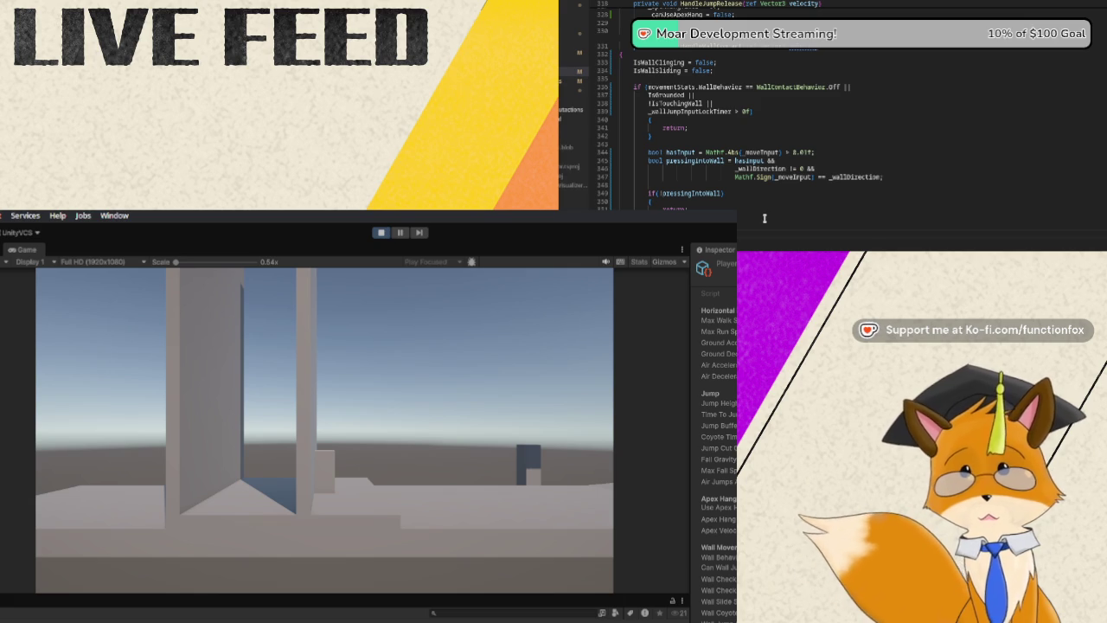
Add the condition movementStats.WallBehavior == WallContactBehavior.Cling for the Cling branch.
{"action": "type", "text": ".Wall"}
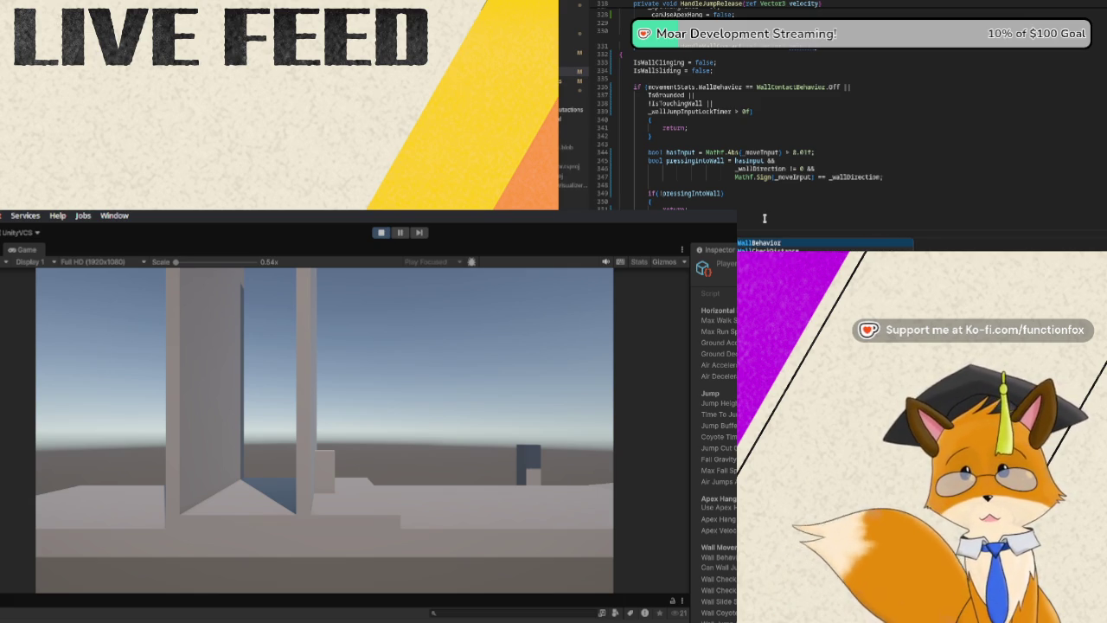
{"action": "key", "text": "Tab"}
{"action": "type", "text": "== "}
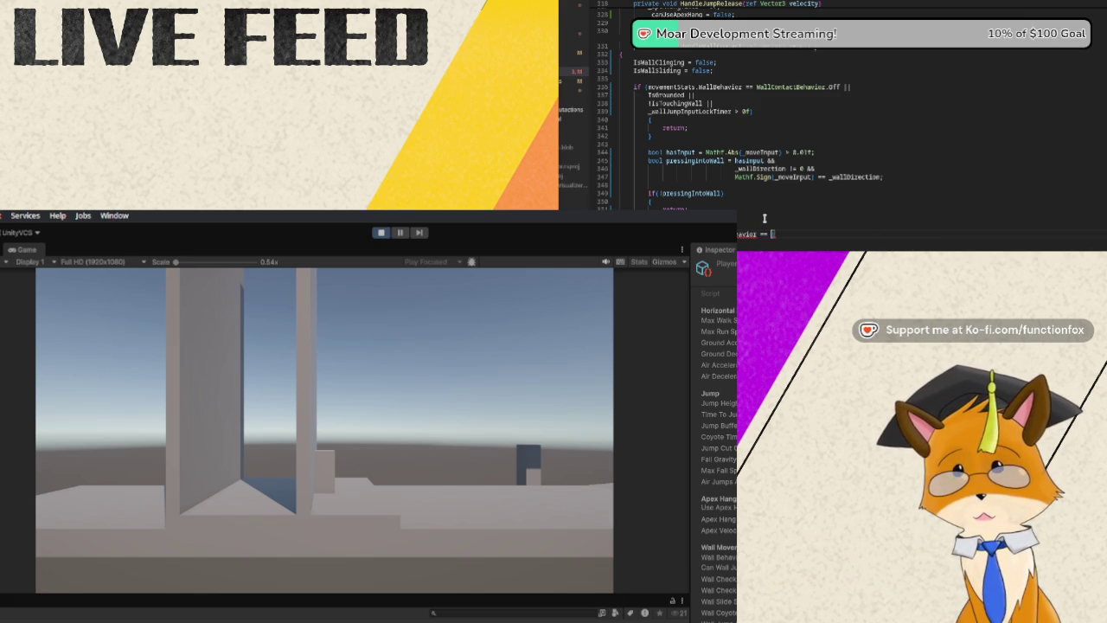
{"action": "type", "text": "Wall"}
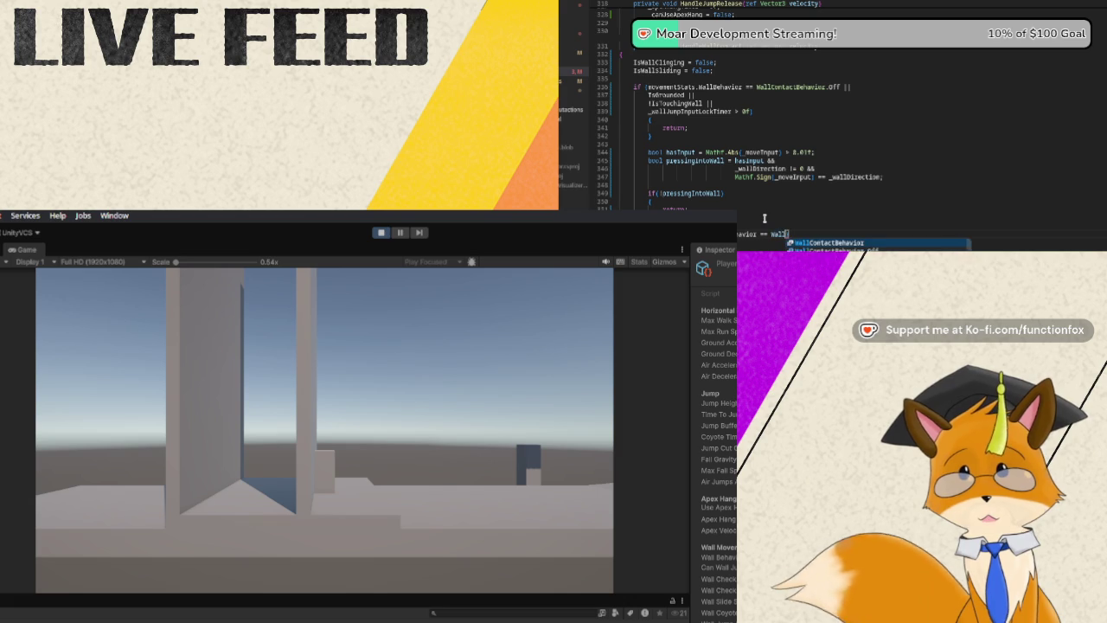
{"action": "type", "text": "ContactBeh"}
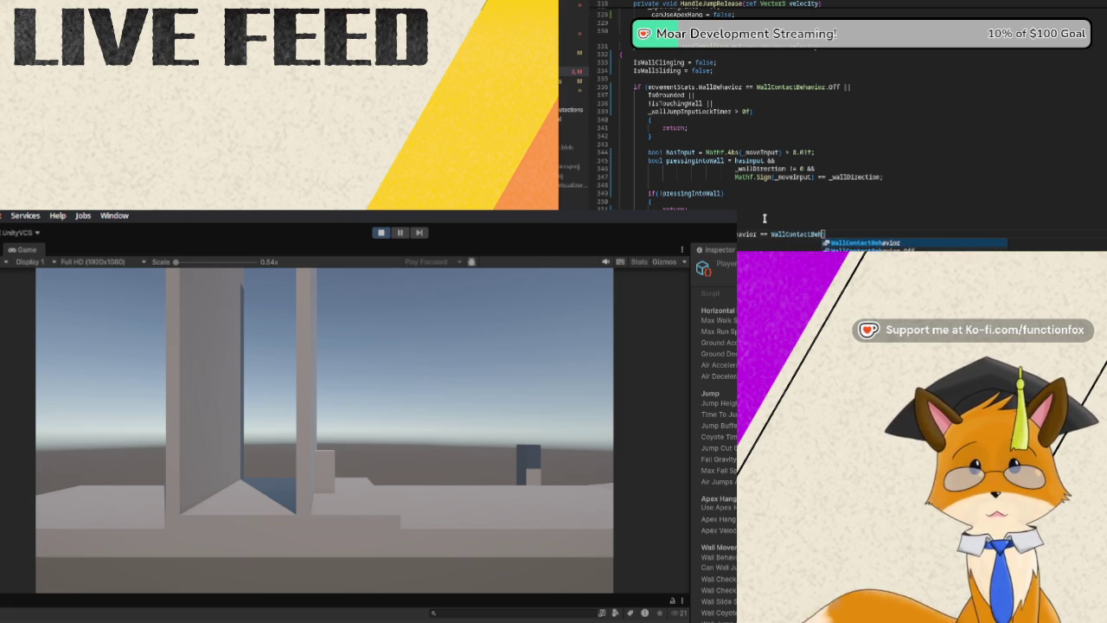
{"action": "type", "text": "avior.Cling"}
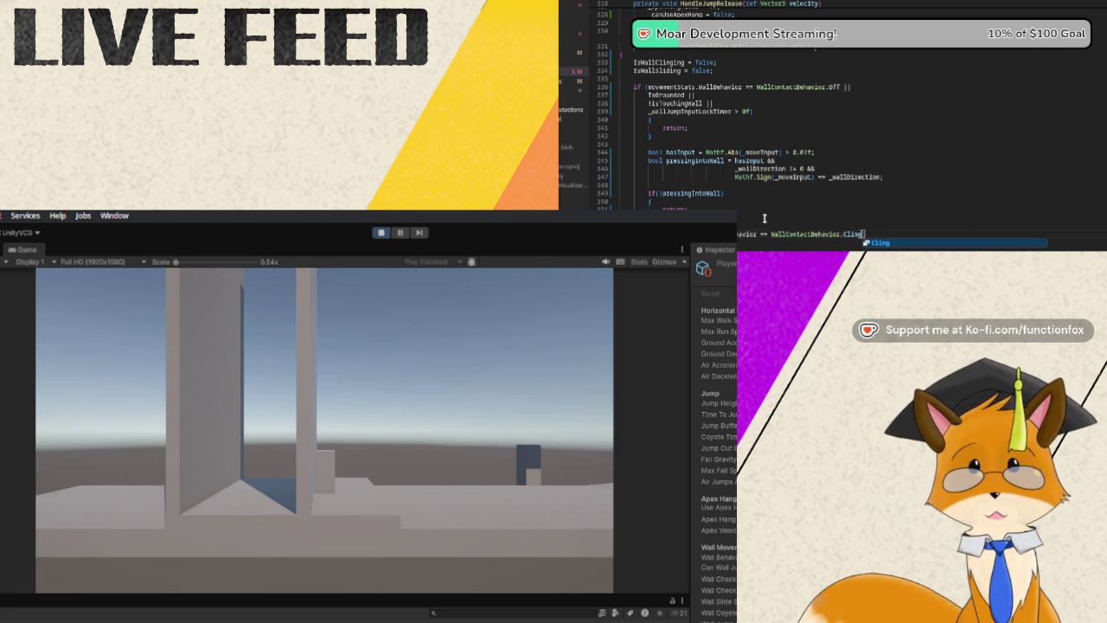
{"action": "key", "text": "Escape"}
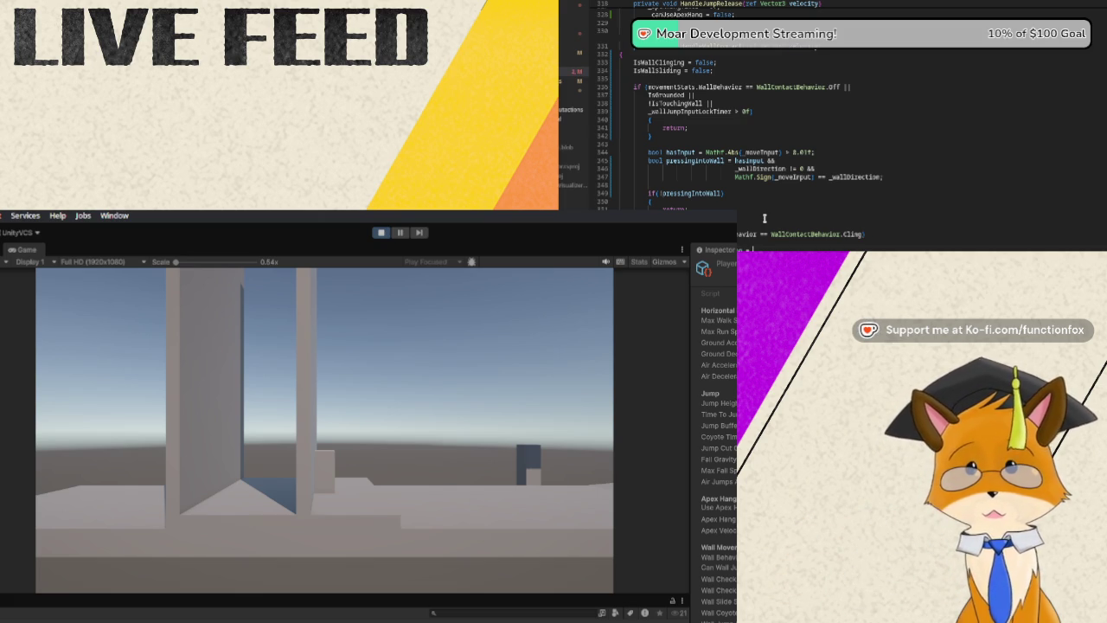
Begin the highEnoughToCling negated Physics.Raycast call, passing _wallLayerMask and movementStats arguments.
{"action": "type", "text": "t"}
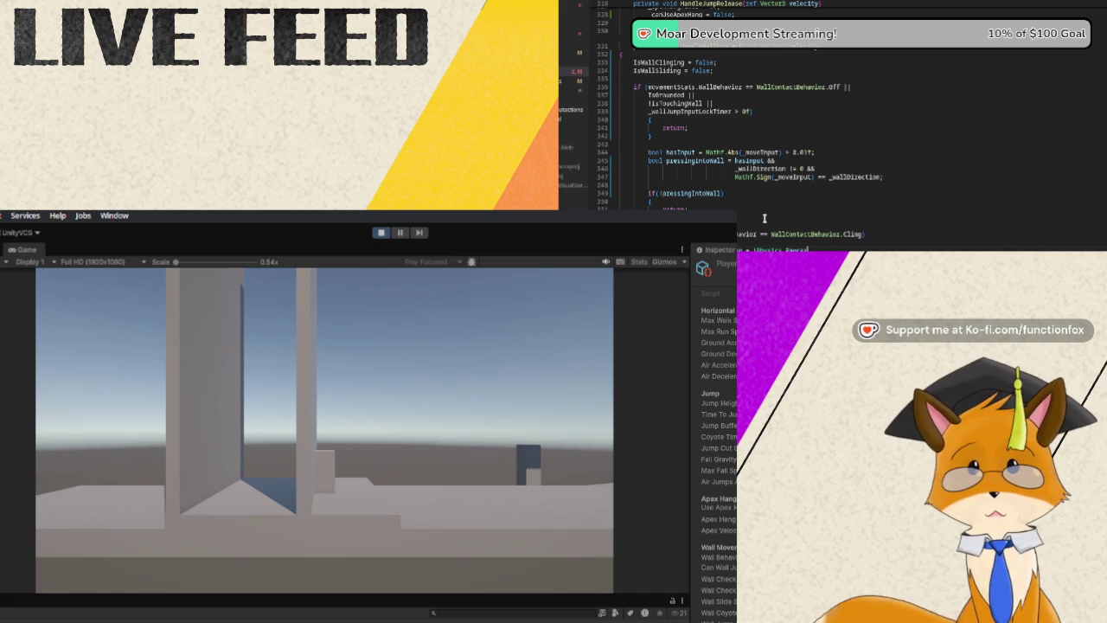
{"action": "type", "text": "ruecast("}
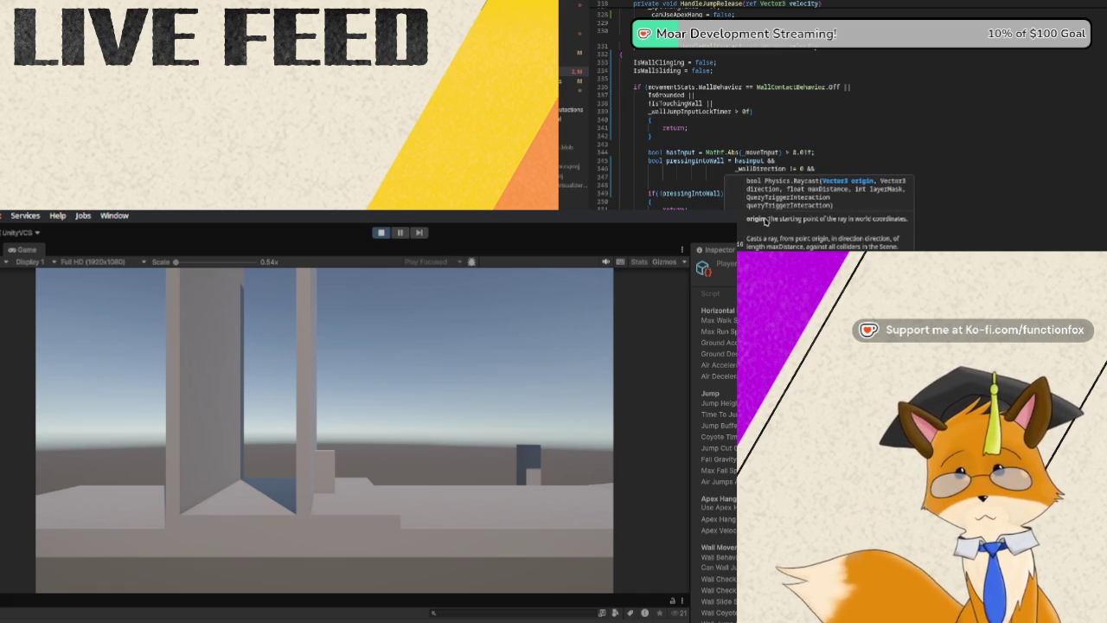
{"action": "type", "text": "Mathf.Sign(_moveInput) == _wallDirection;"}
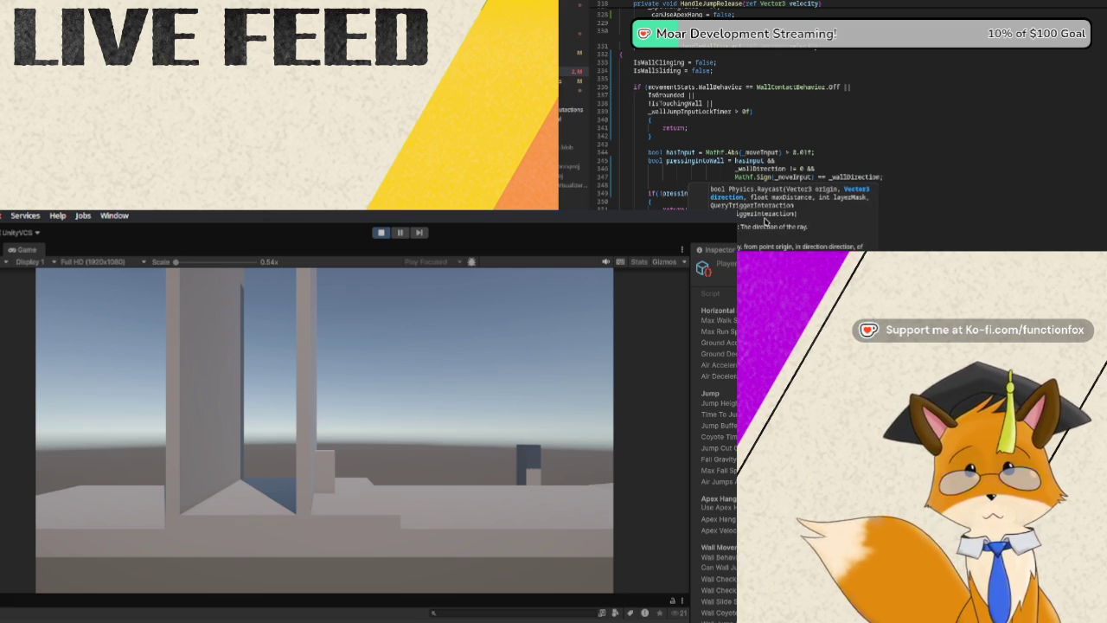
{"action": "type", "text": "o"}
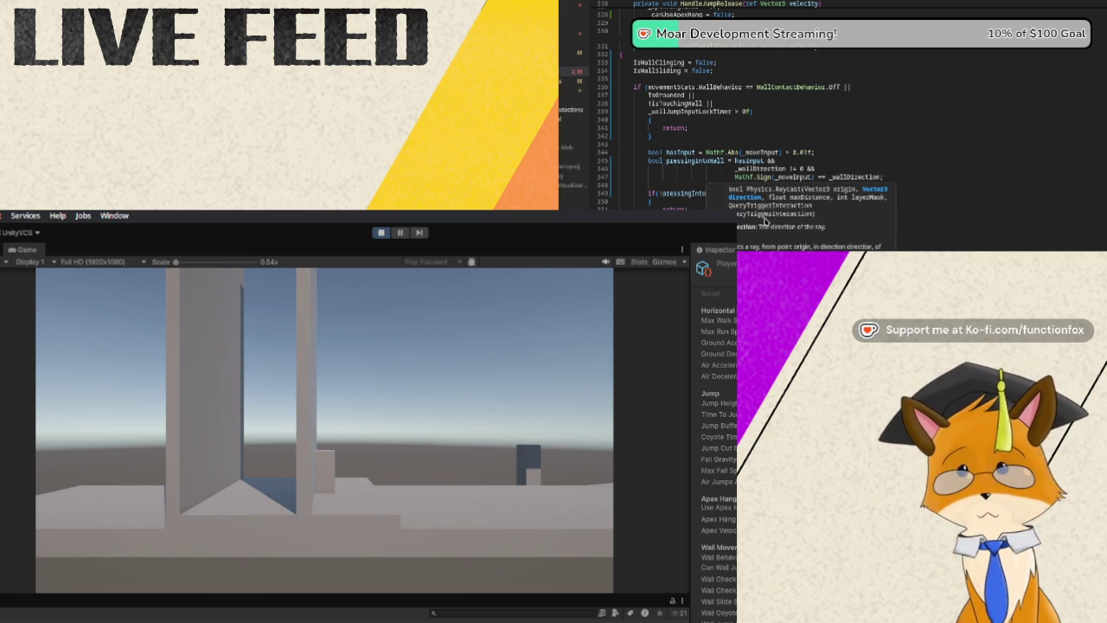
{"action": "type", "text": "Wall),"}
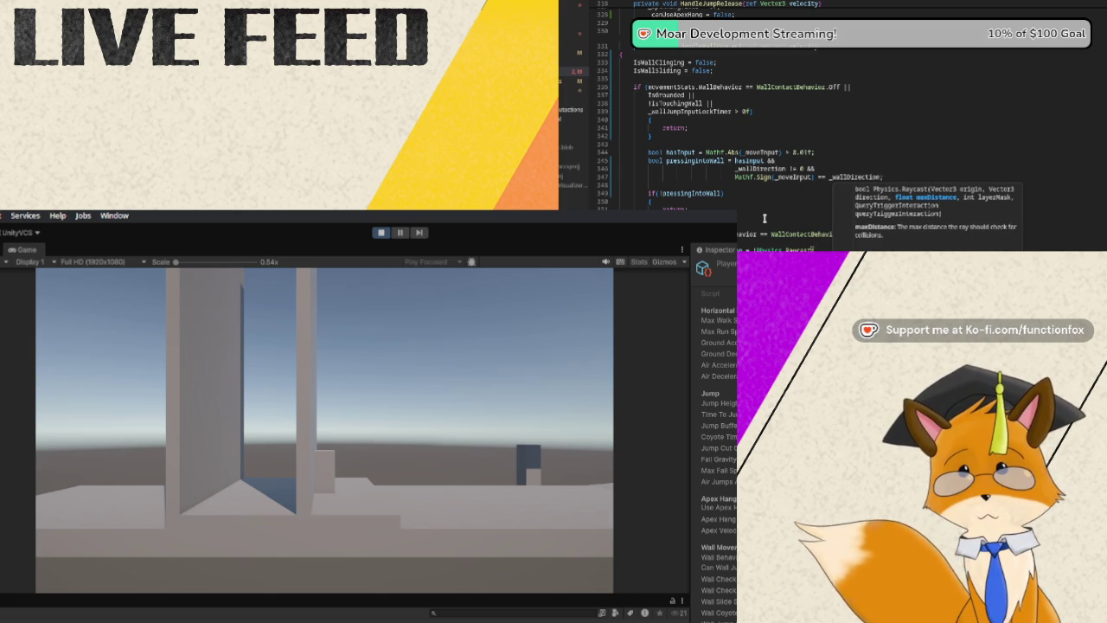
{"action": "type", "text": "Cling"}
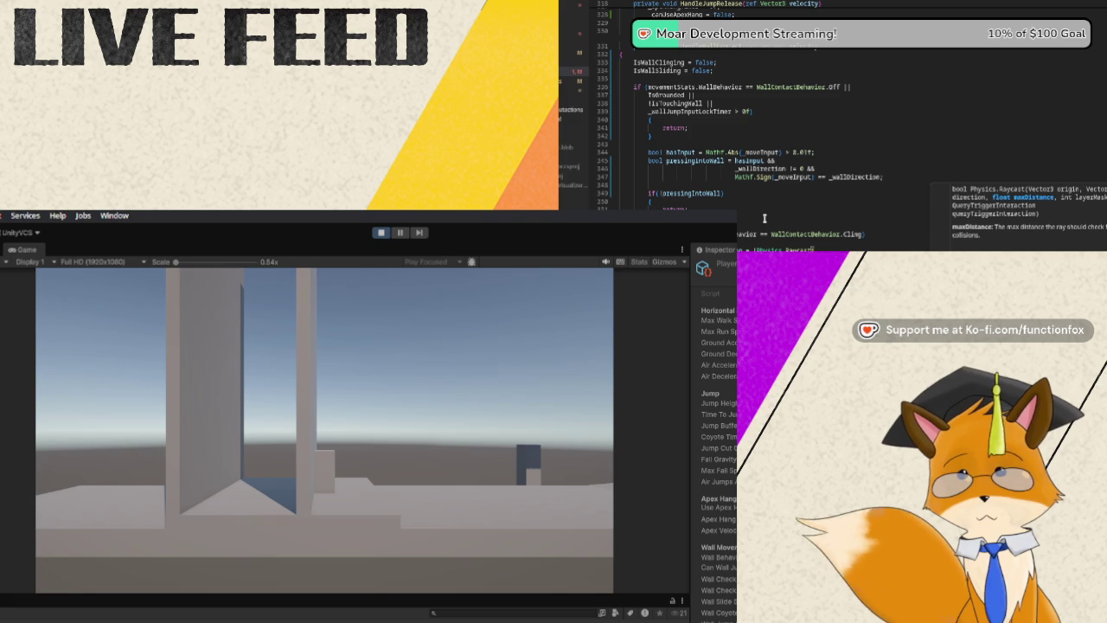
{"action": "type", "text": ","}
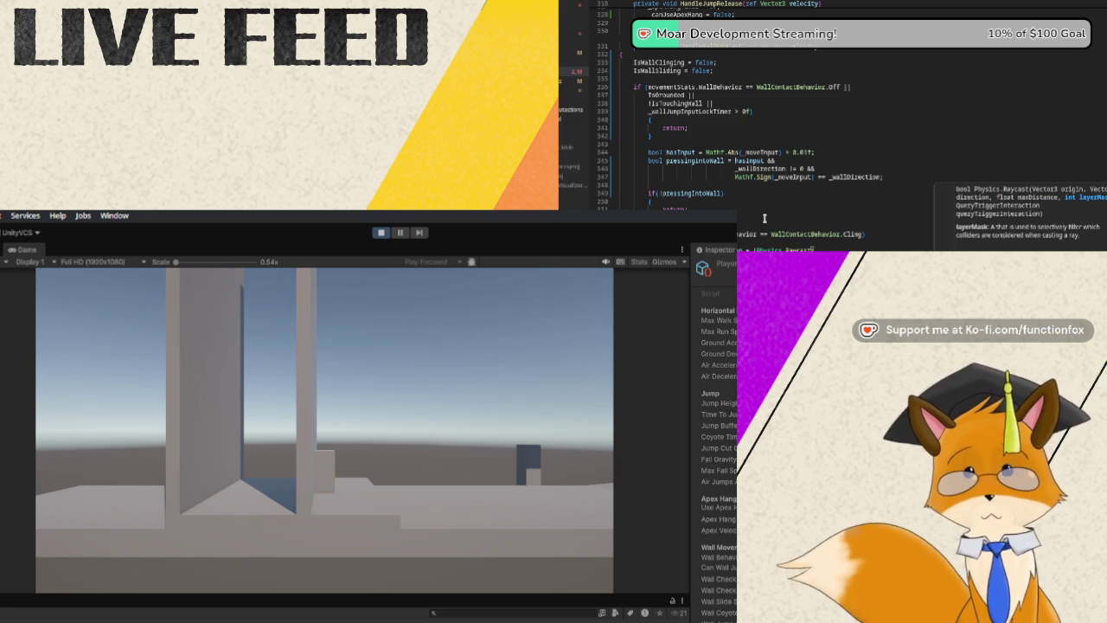
{"action": "key", "text": "Return"}
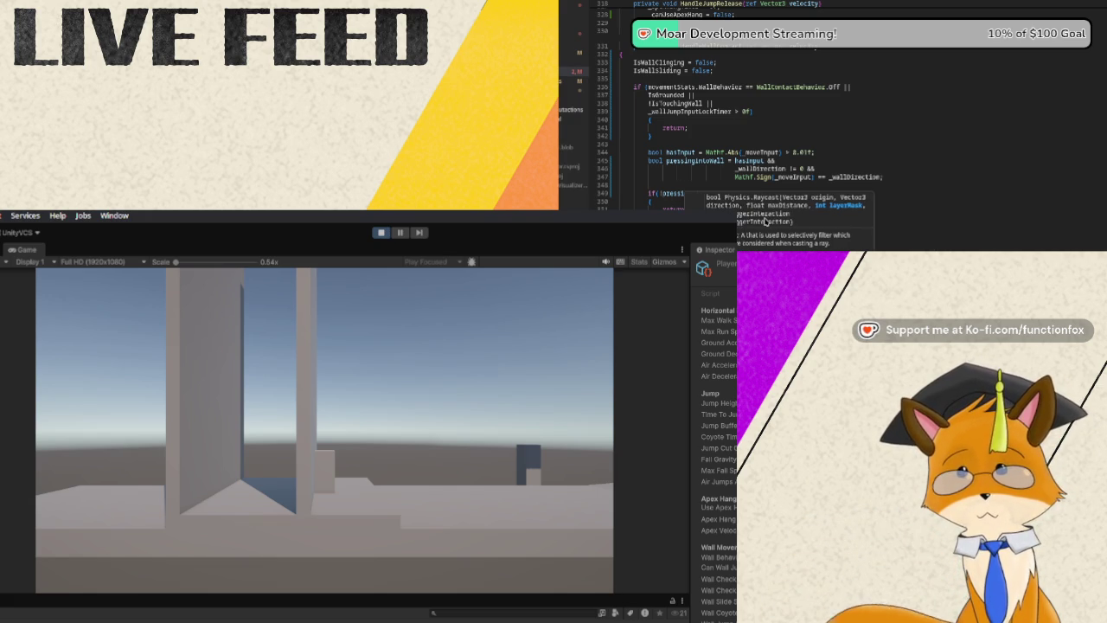
{"action": "type", "text": "ngIntoWall)"}
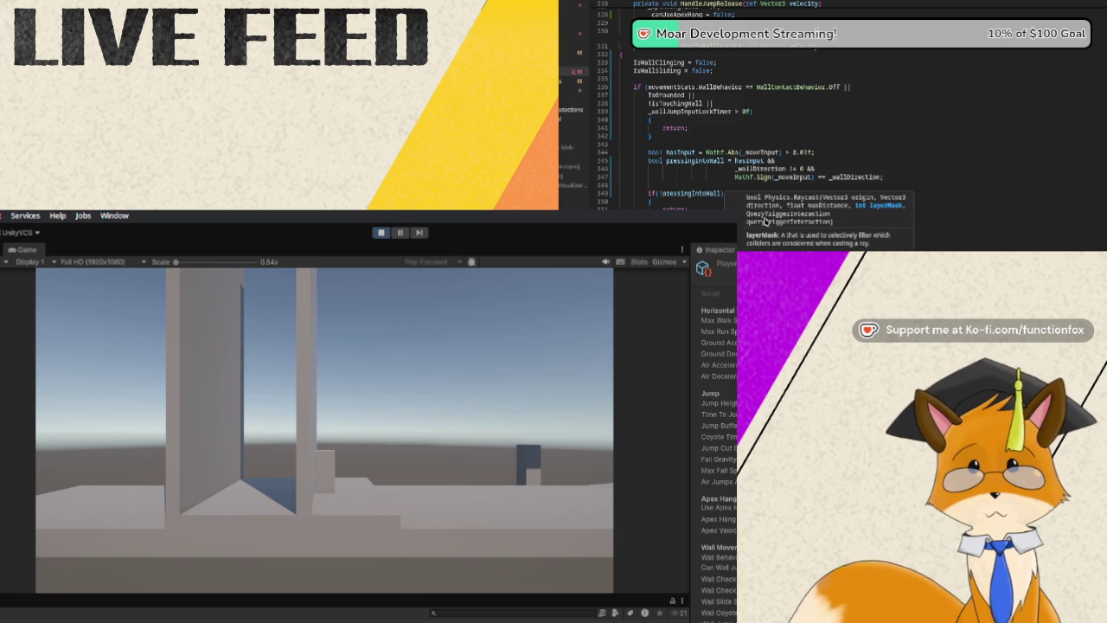
{"action": "type", "text": "_wallL"}
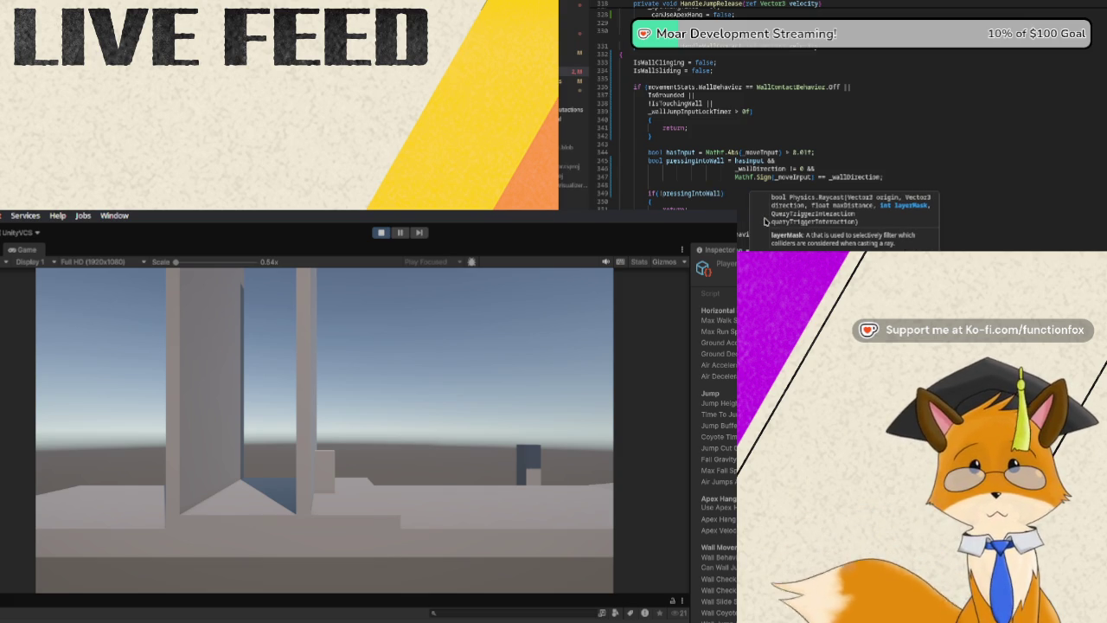
{"action": "type", "text": "ayerM"}
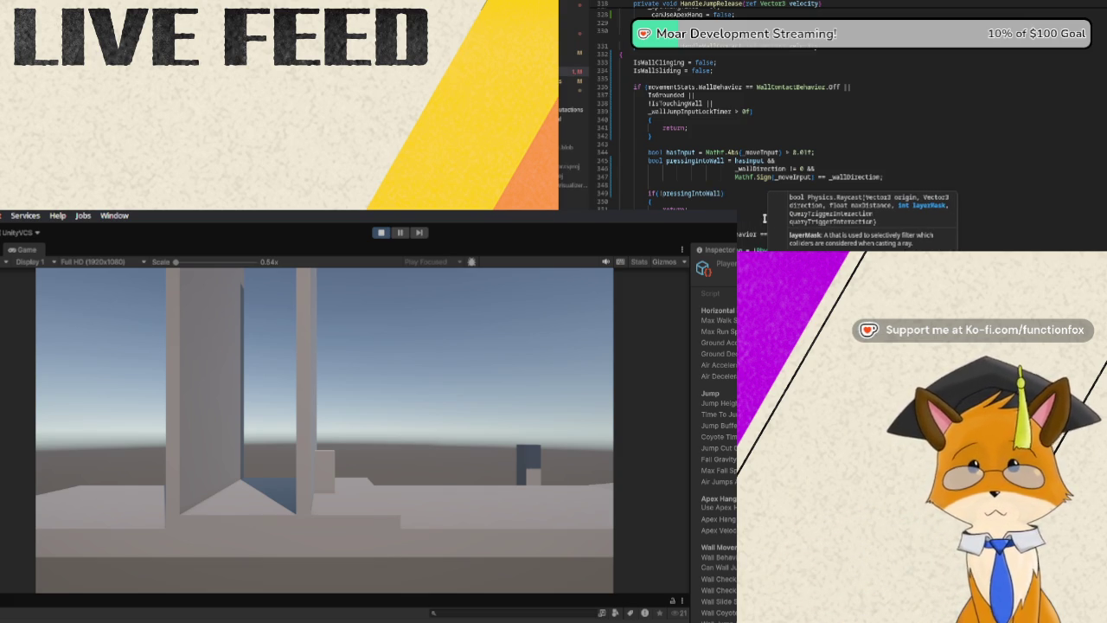
{"action": "key", "text": "Escape"}
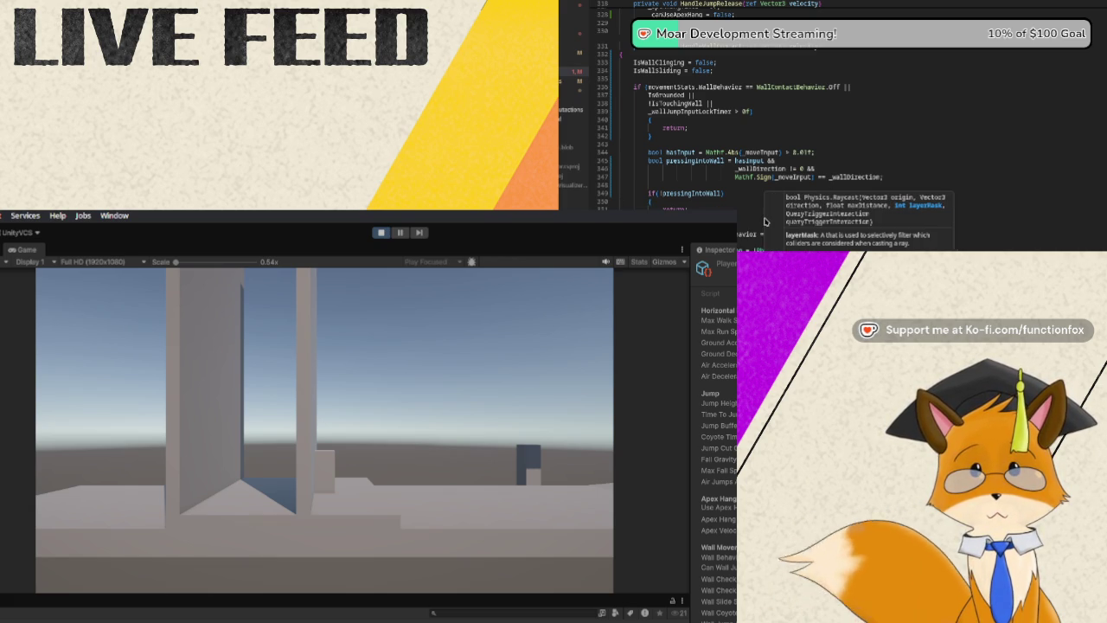
{"action": "type", "text": ", movementStats"}
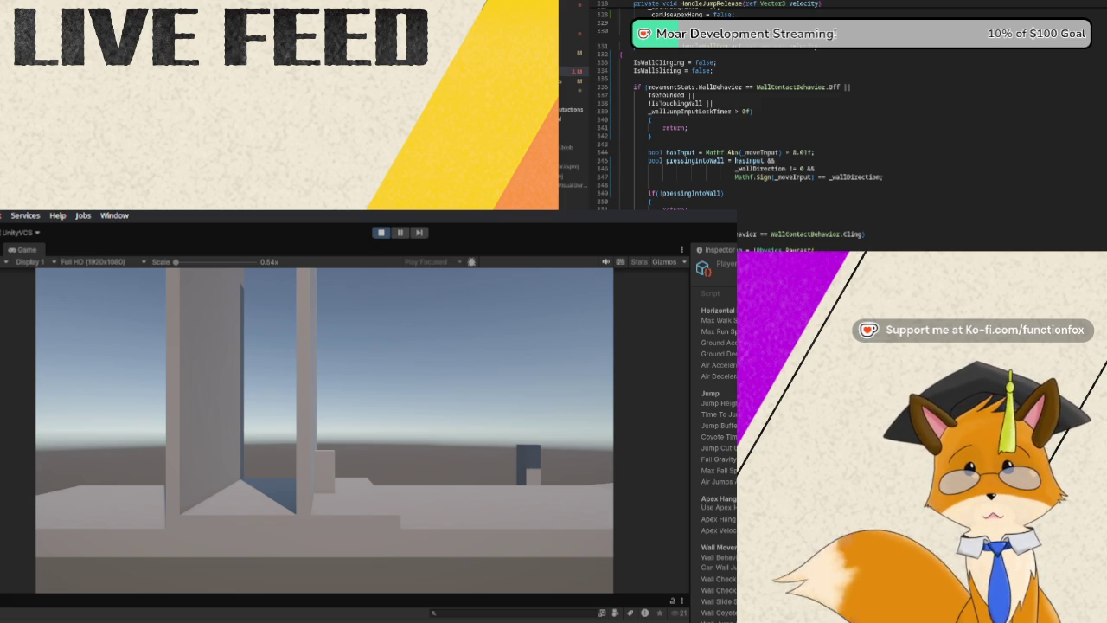
{"action": "scroll", "coordinate": [761, 113], "scroll_direction": "down", "scroll_amount": 1}
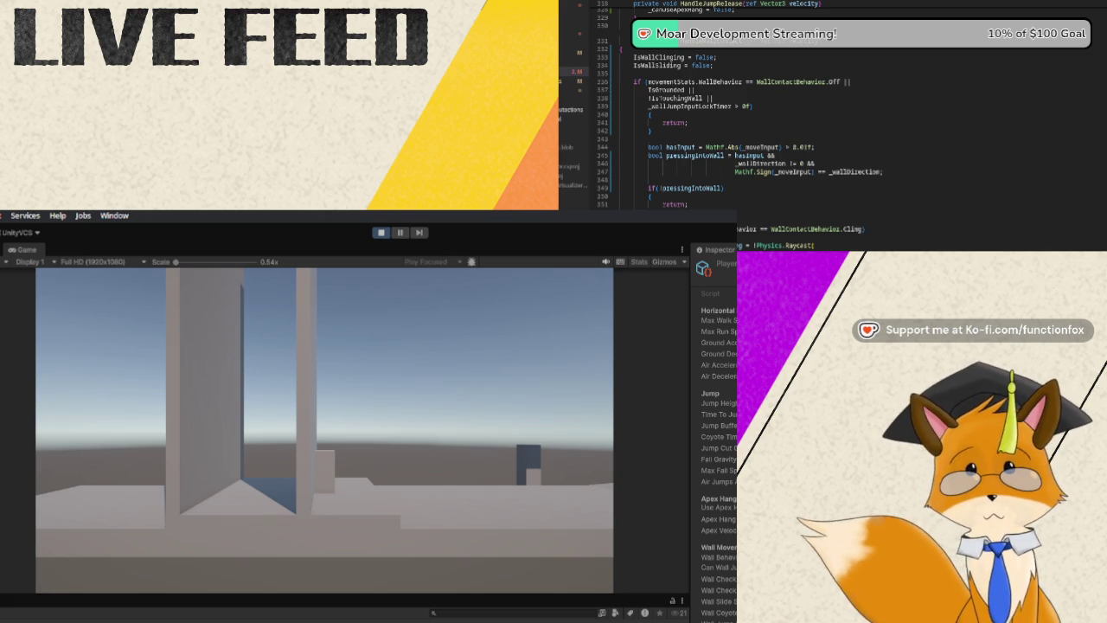
{"action": "scroll", "coordinate": [743, 112], "scroll_direction": "down", "scroll_amount": 2}
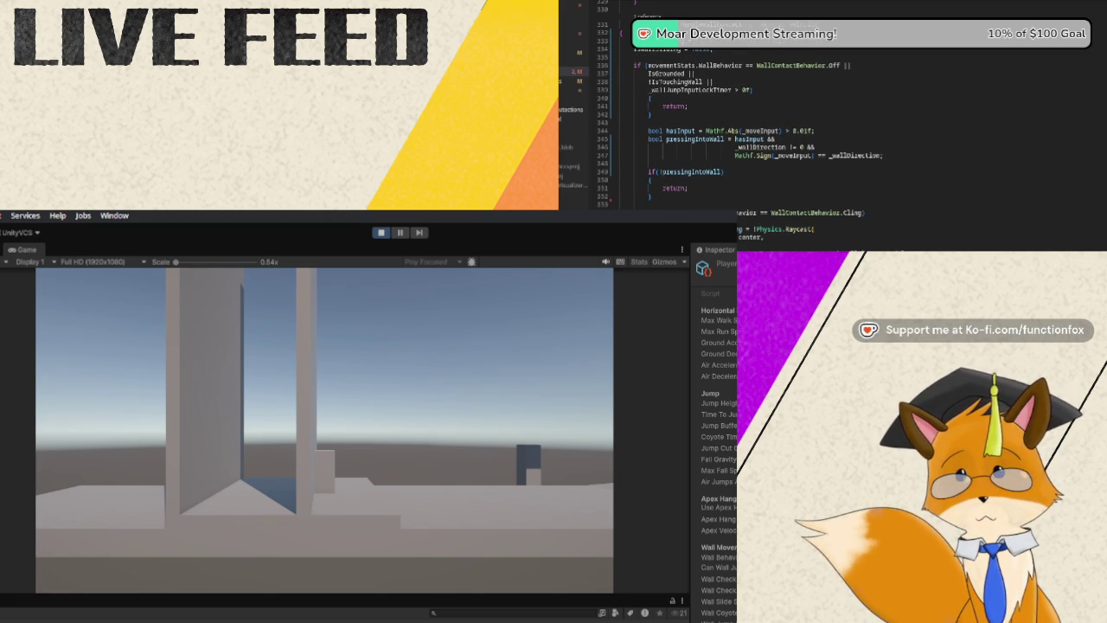
{"action": "scroll", "coordinate": [744, 112], "scroll_direction": "down", "scroll_amount": 1}
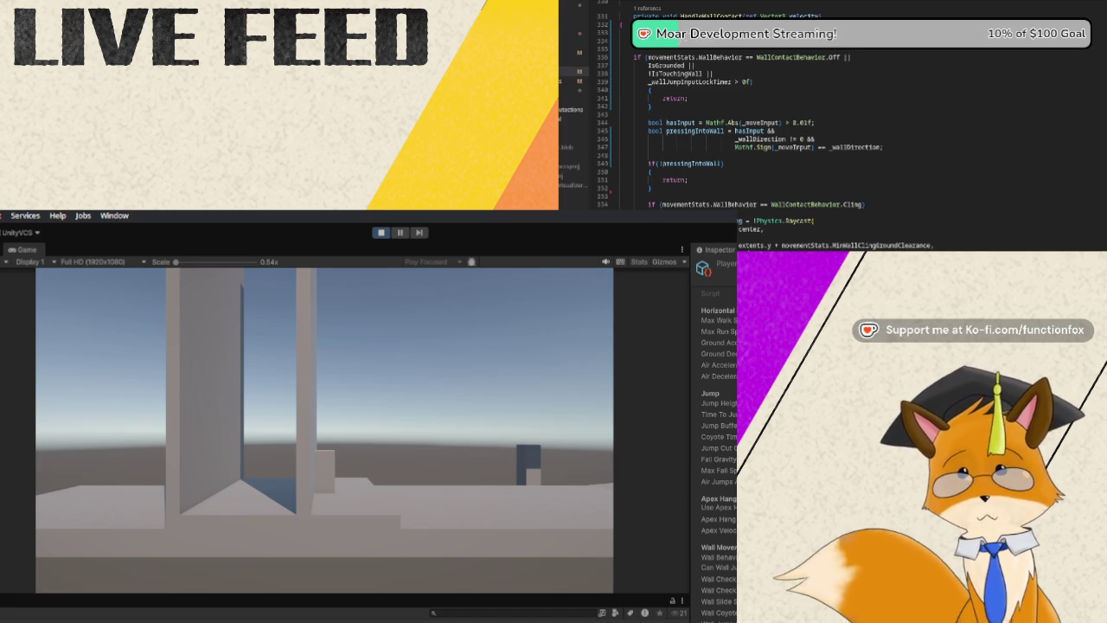
{"action": "scroll", "coordinate": [744, 112], "scroll_direction": "down", "scroll_amount": 2}
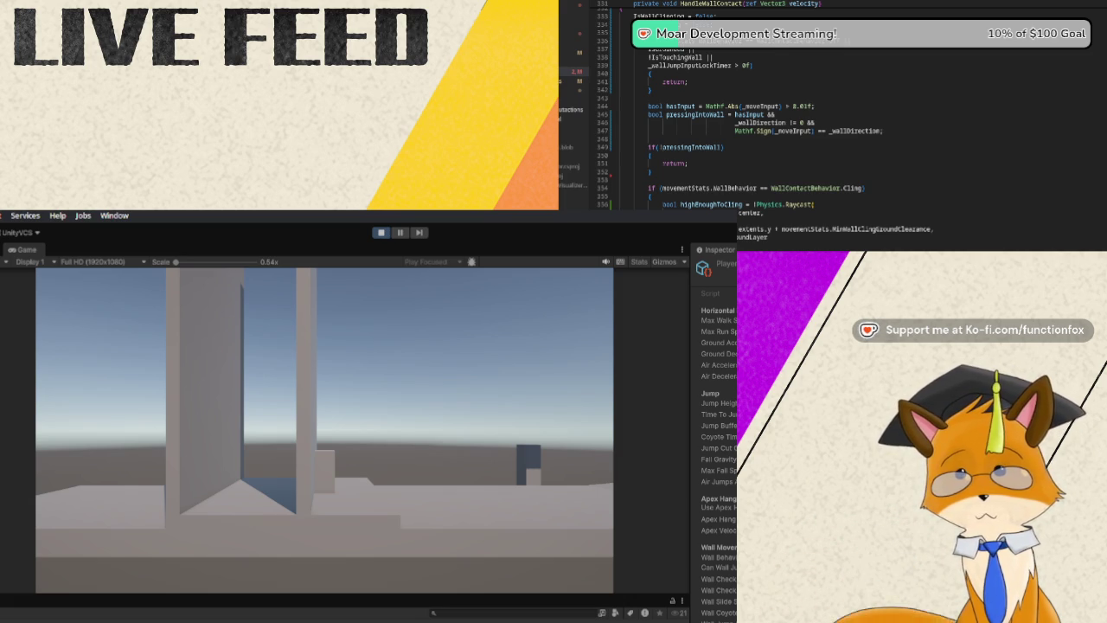
{"action": "scroll", "coordinate": [778, 113], "scroll_direction": "down", "scroll_amount": 1}
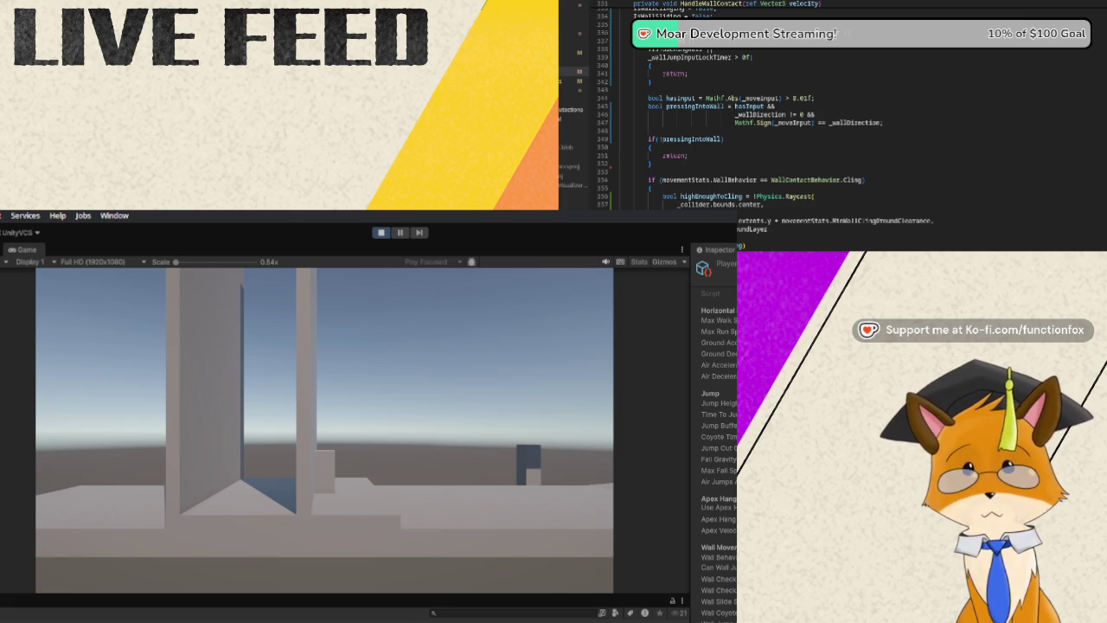
{"action": "scroll", "coordinate": [778, 112], "scroll_direction": "down", "scroll_amount": 1}
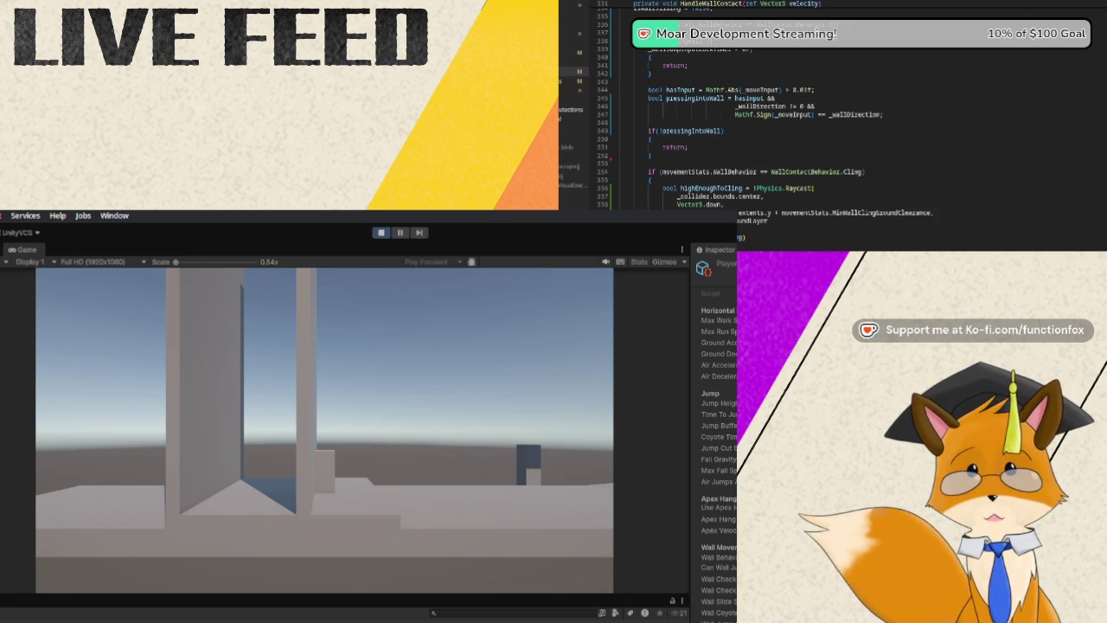
{"action": "left_click", "coordinate": [377, 232]}
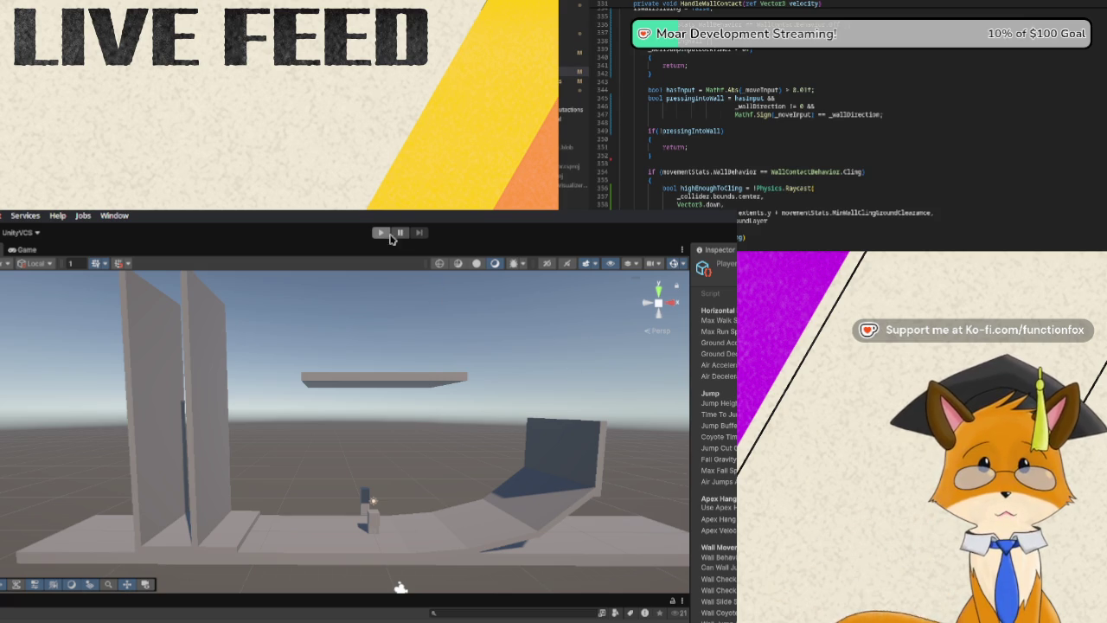
Enter Play mode and run left into the walls, jumping to test clinging.
{"action": "left_click", "coordinate": [381, 234]}
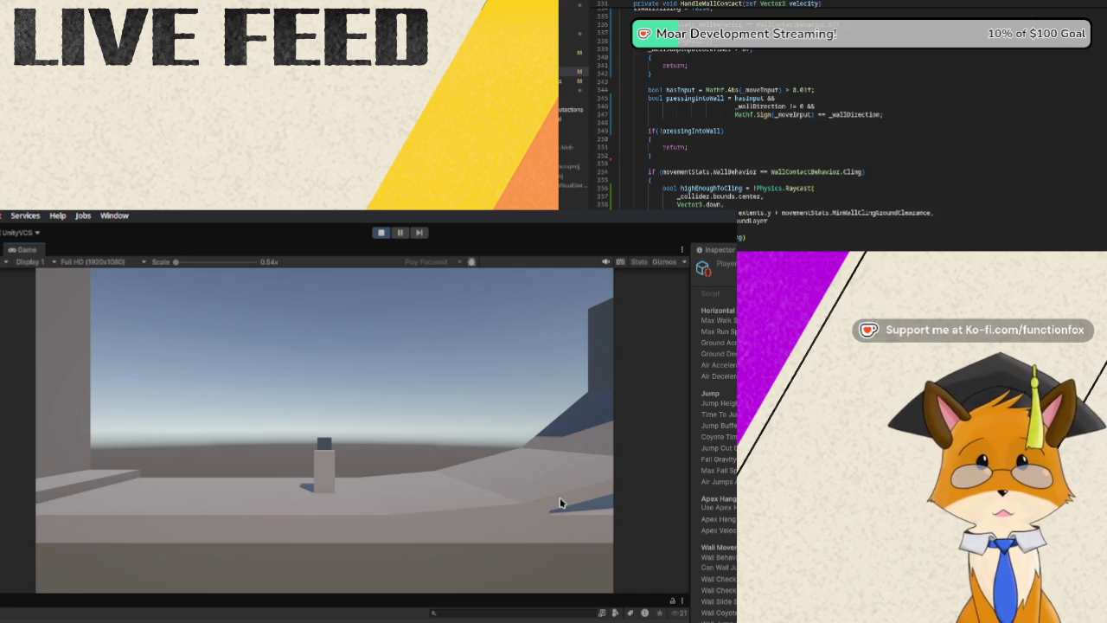
{"action": "key", "text": "d"}
{"action": "key", "text": "a"}
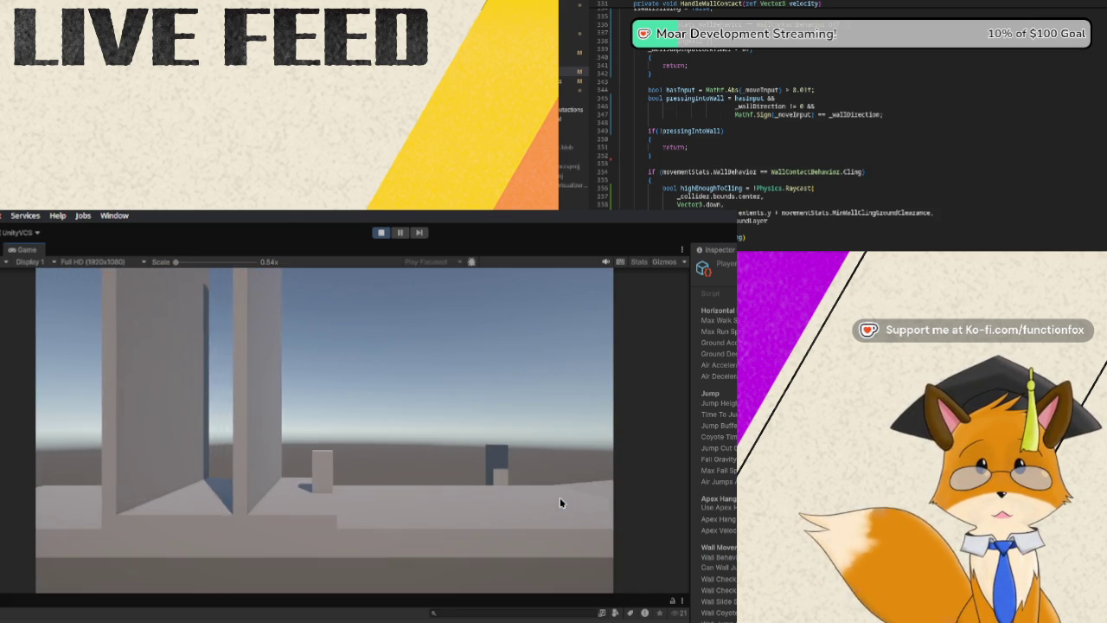
{"action": "key", "text": "space"}
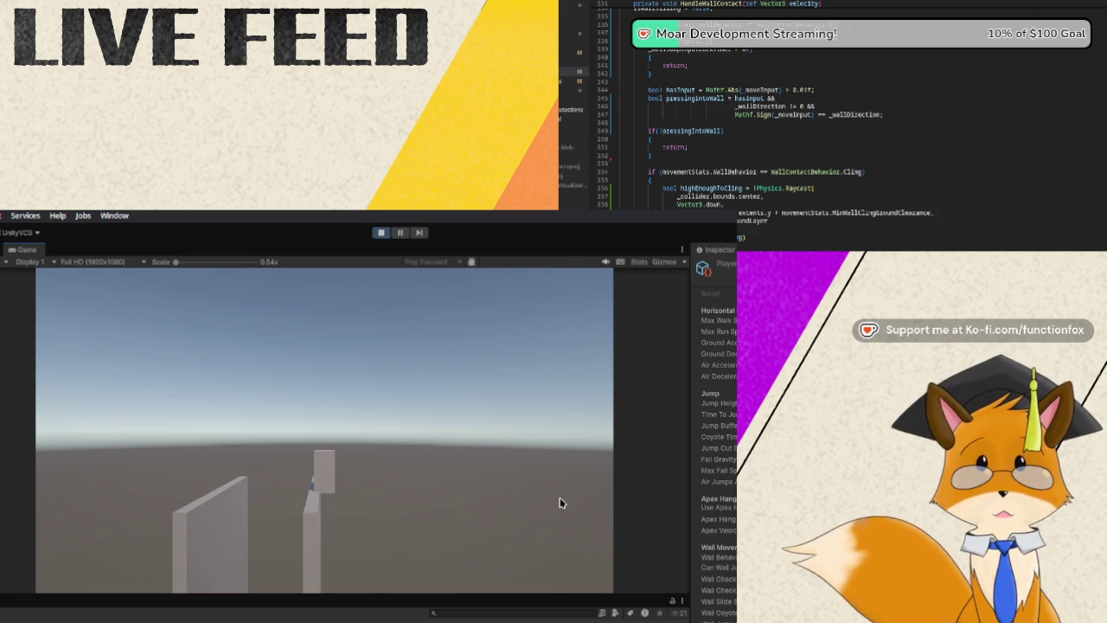
{"action": "key", "text": "a"}
{"action": "key", "text": "space"}
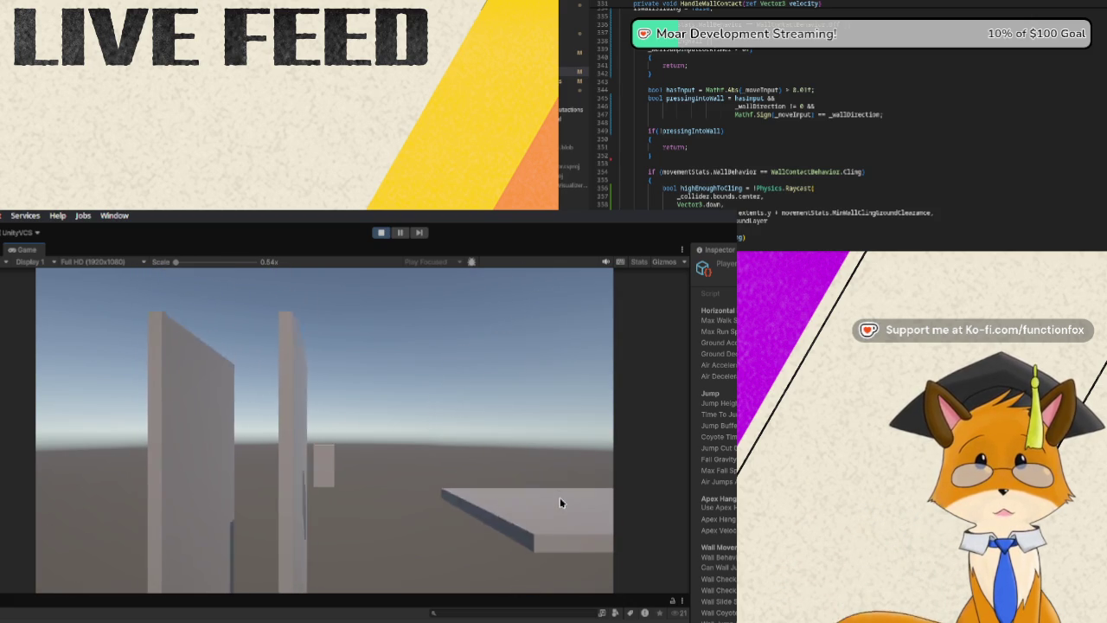
{"action": "key", "text": "a"}
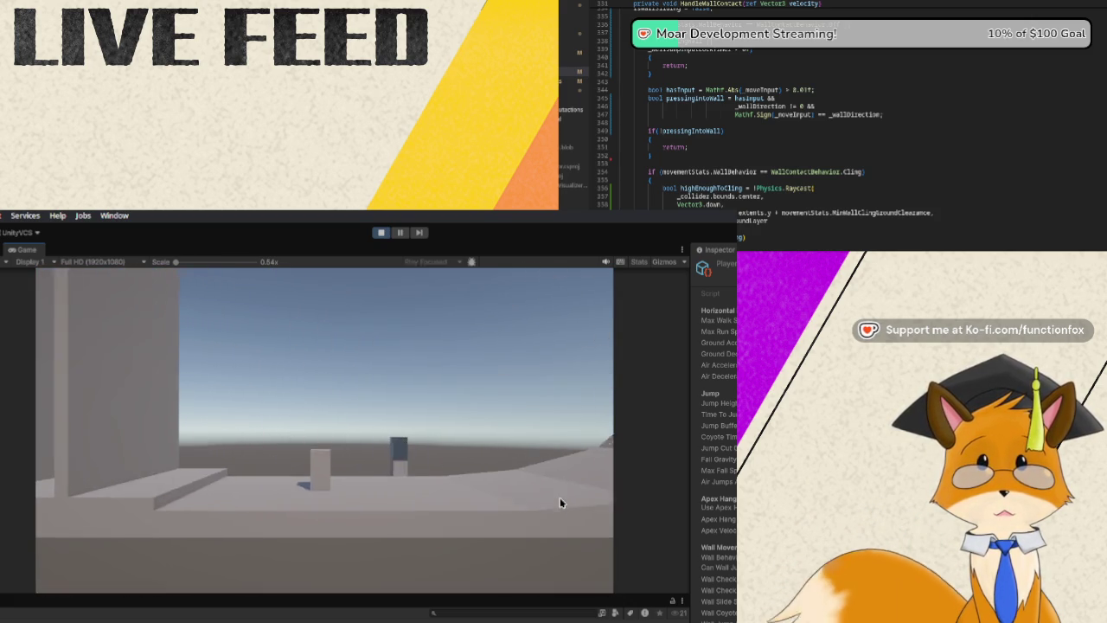
{"action": "key", "text": "space"}
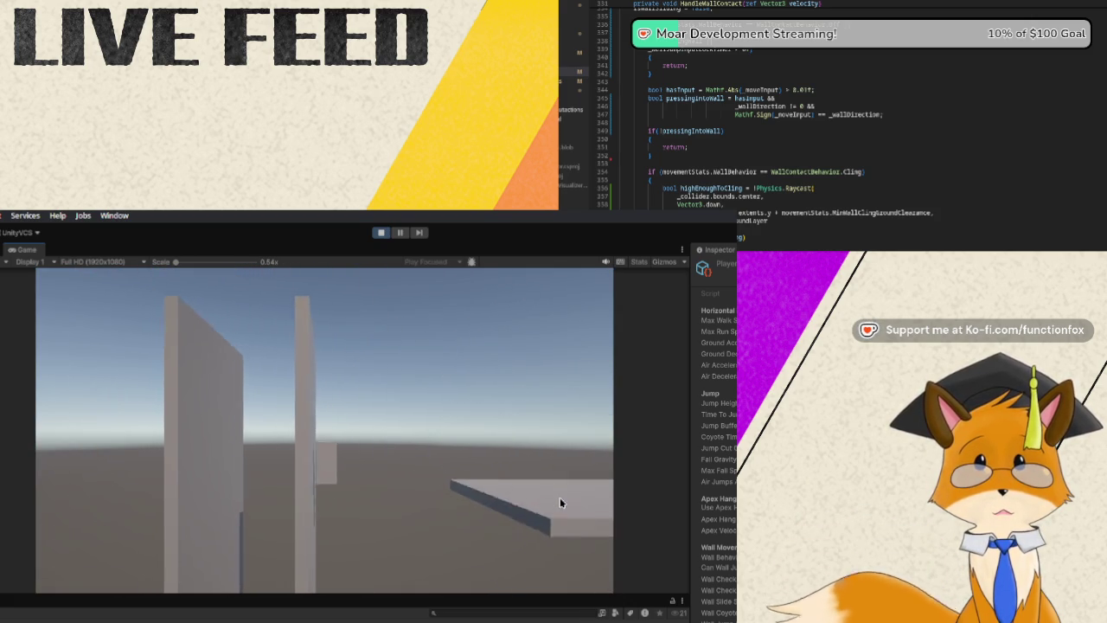
Jump over the slab, then jump and move back and forth against the walls.
{"action": "key", "text": "space"}
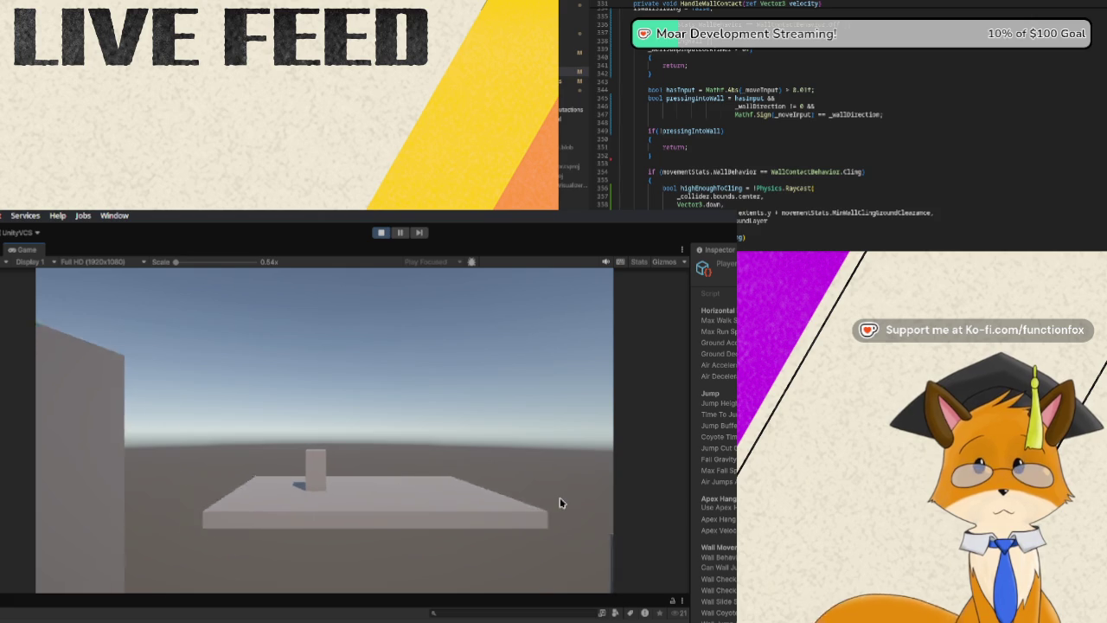
{"action": "key", "text": "a"}
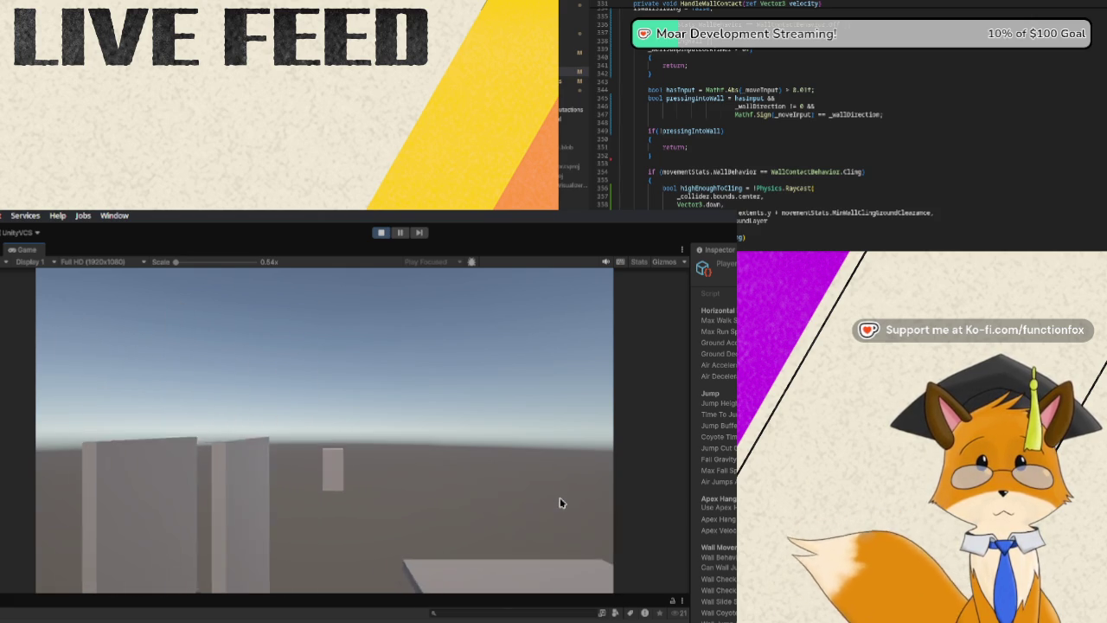
{"action": "key", "text": "space"}
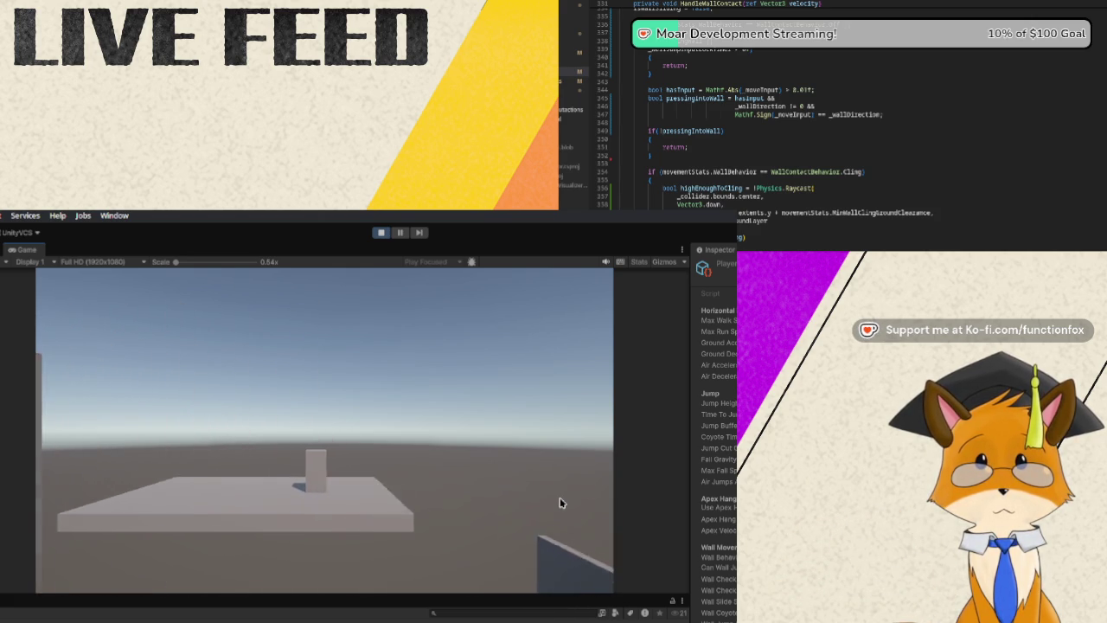
{"action": "key", "text": "space"}
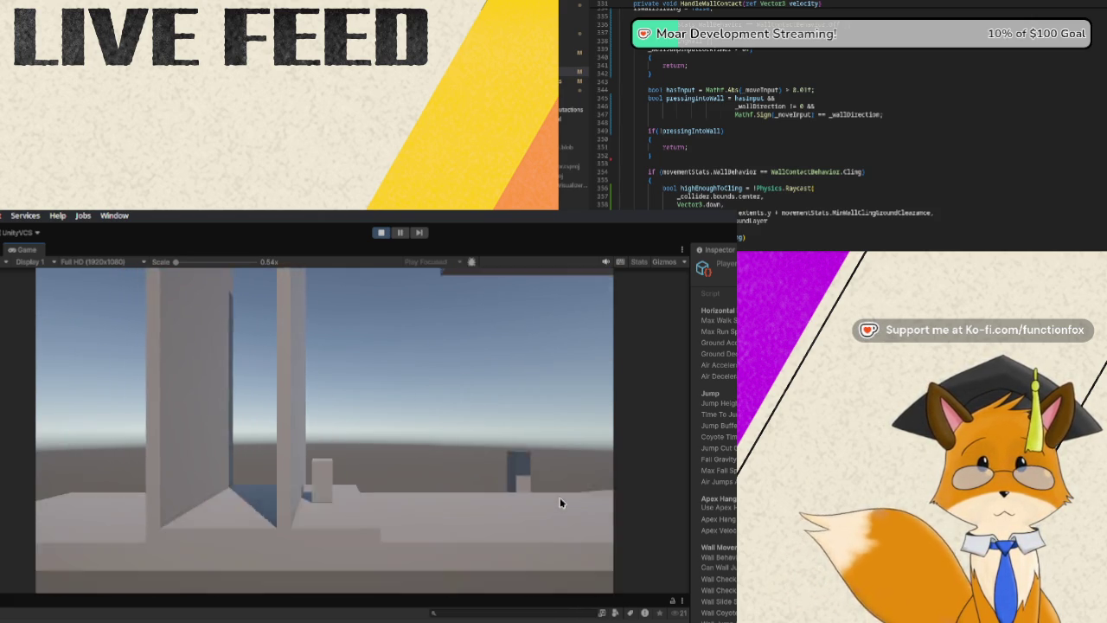
{"action": "key", "text": "d"}
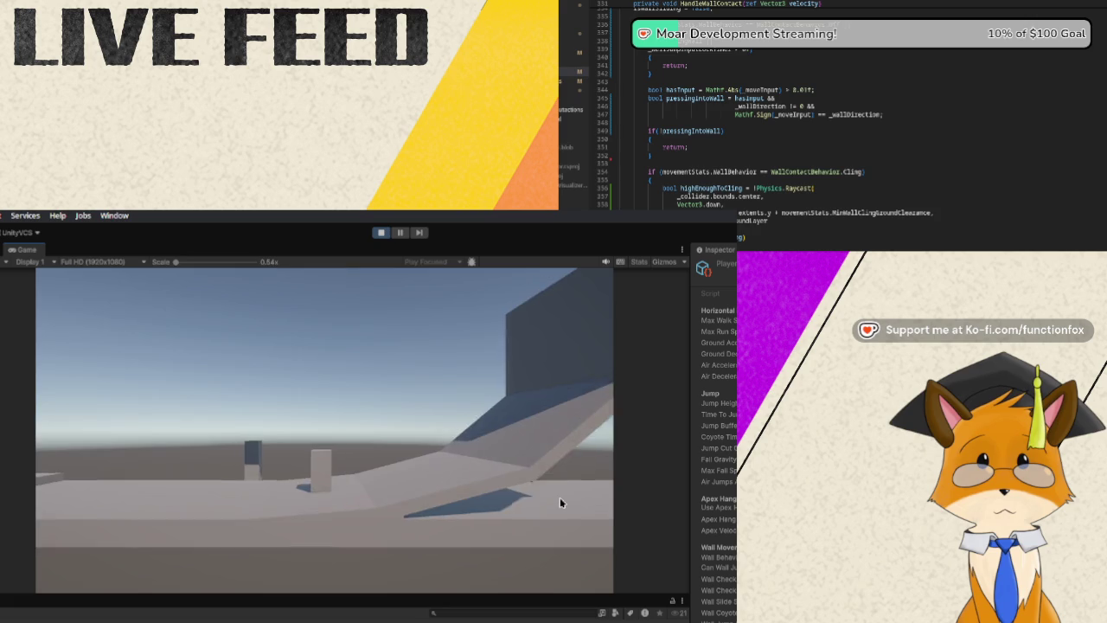
{"action": "key", "text": "a"}
{"action": "key", "text": "d"}
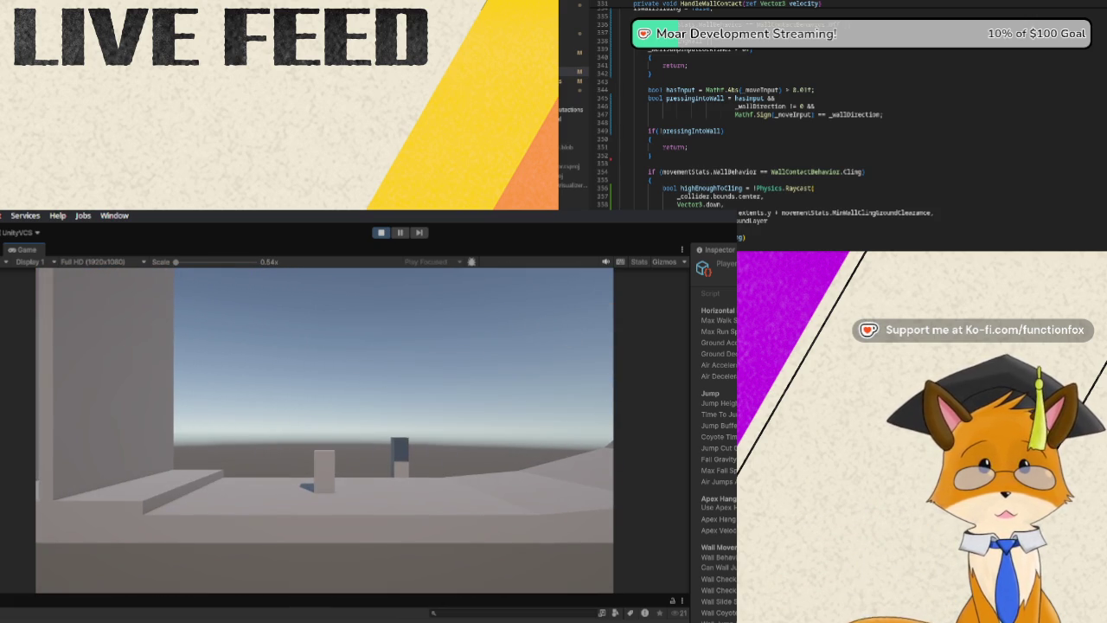
Check the player's wall behaviour setting, then move left, jump, and move right.
{"action": "left_click", "coordinate": [718, 557]}
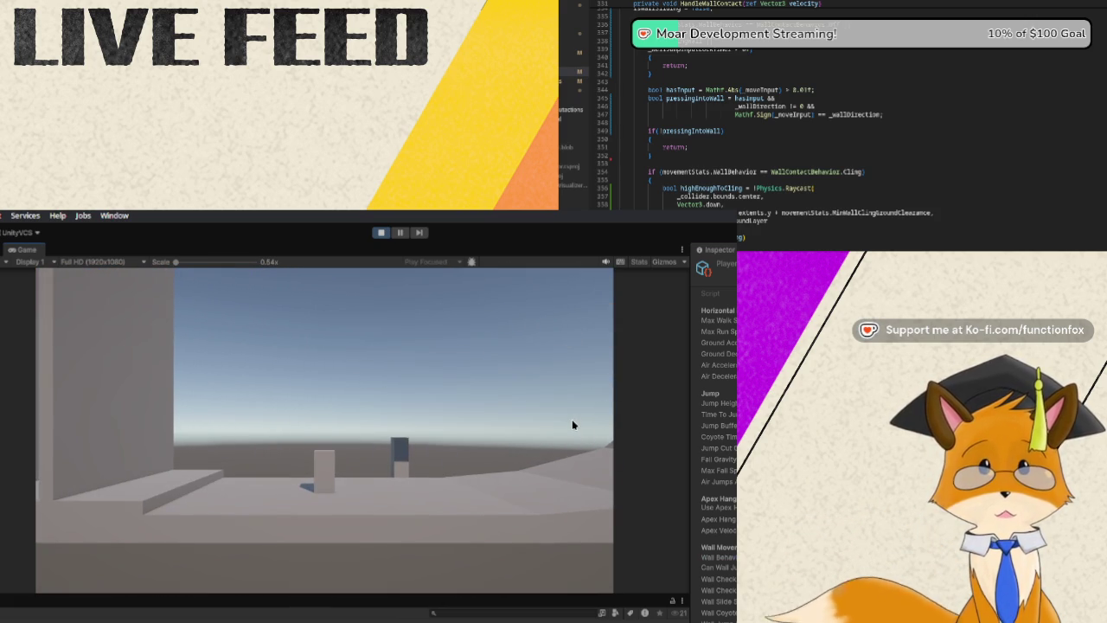
{"action": "key", "text": "a"}
{"action": "key", "text": "a"}
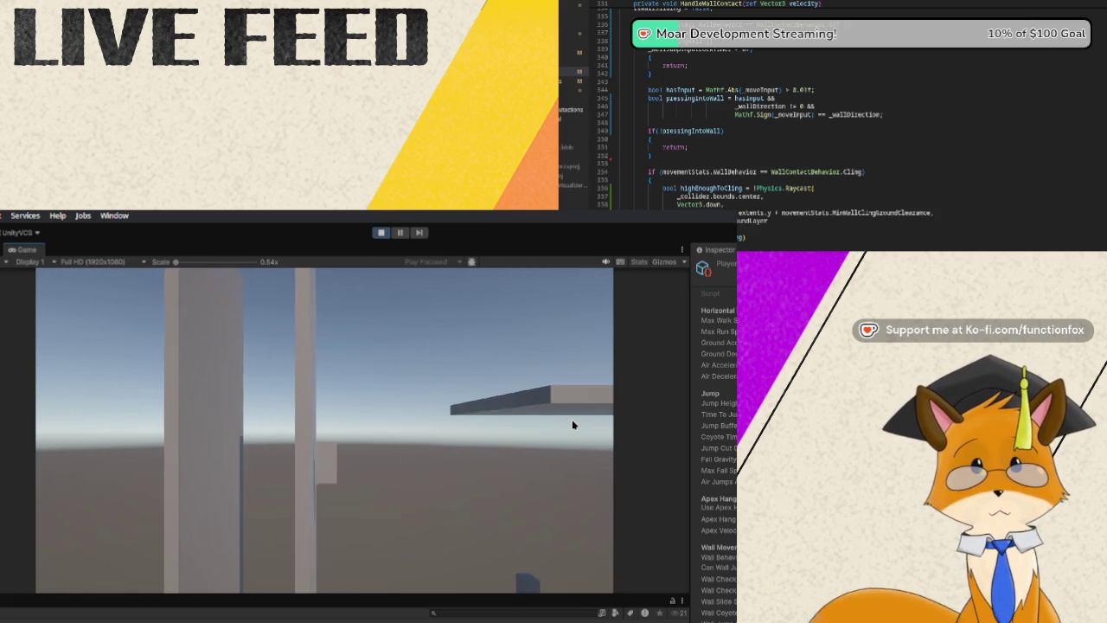
{"action": "key", "text": "space"}
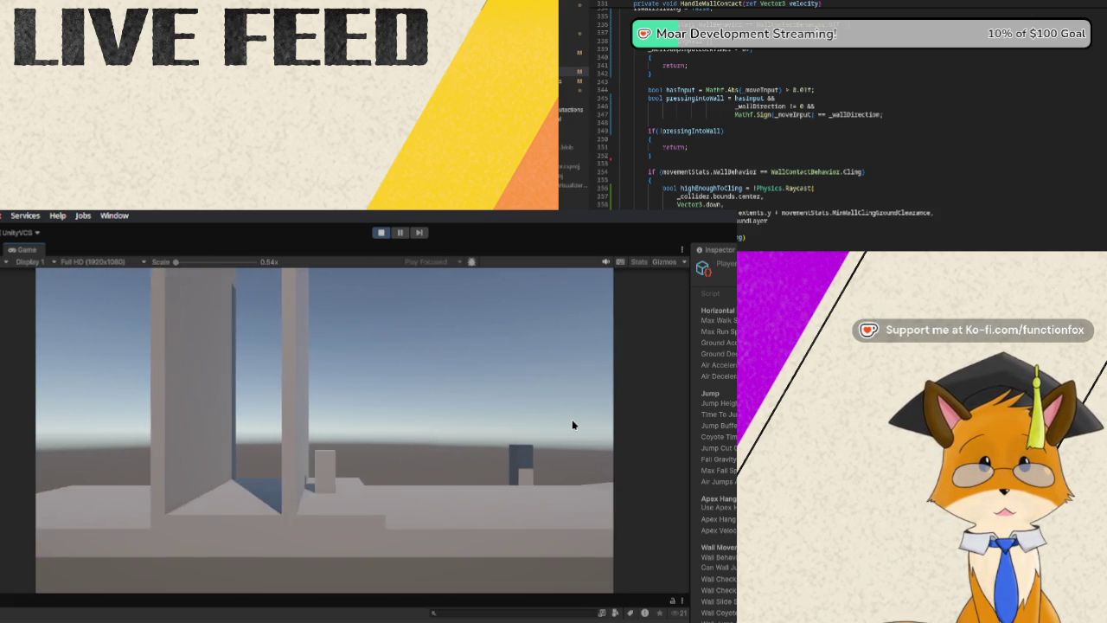
{"action": "key", "text": "d"}
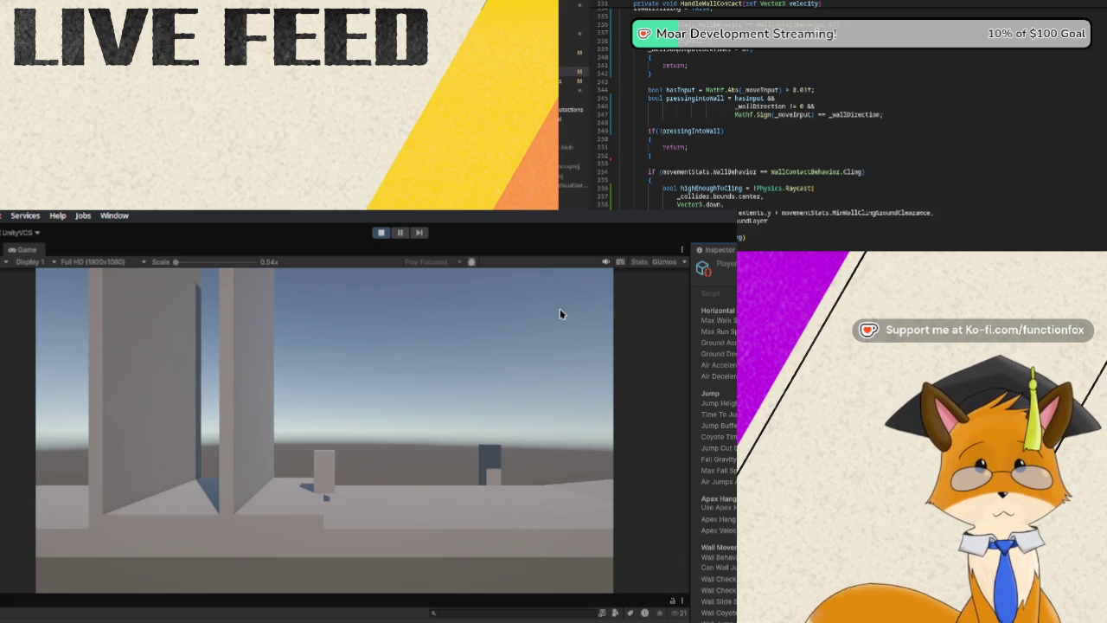
Run the player forward into the walls, jump against them, and drop back.
{"action": "key", "text": "w"}
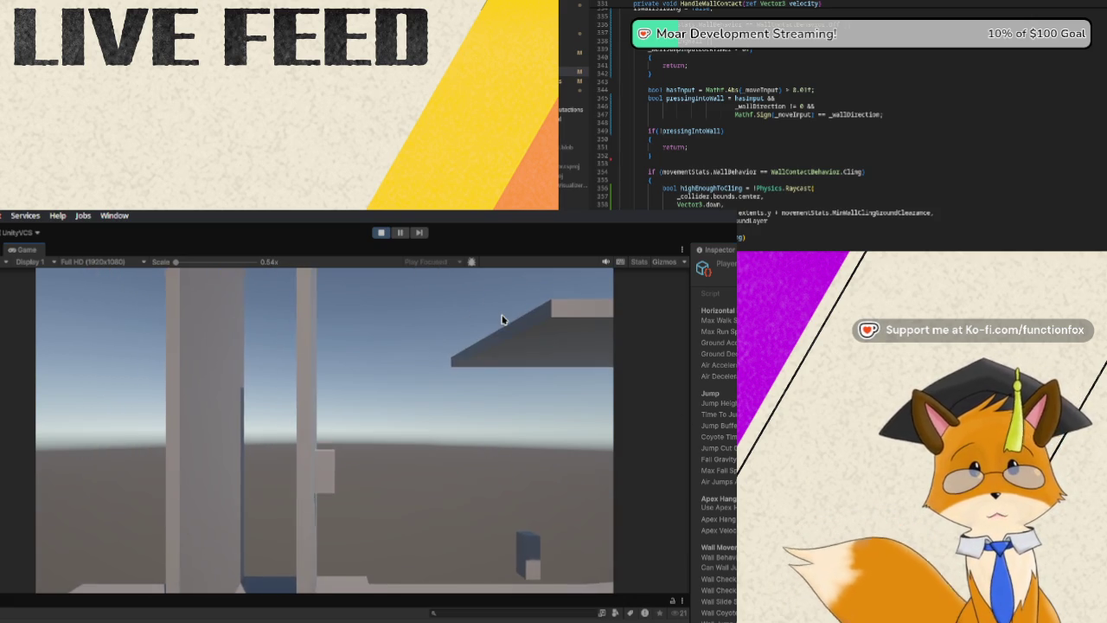
{"action": "key", "text": "w"}
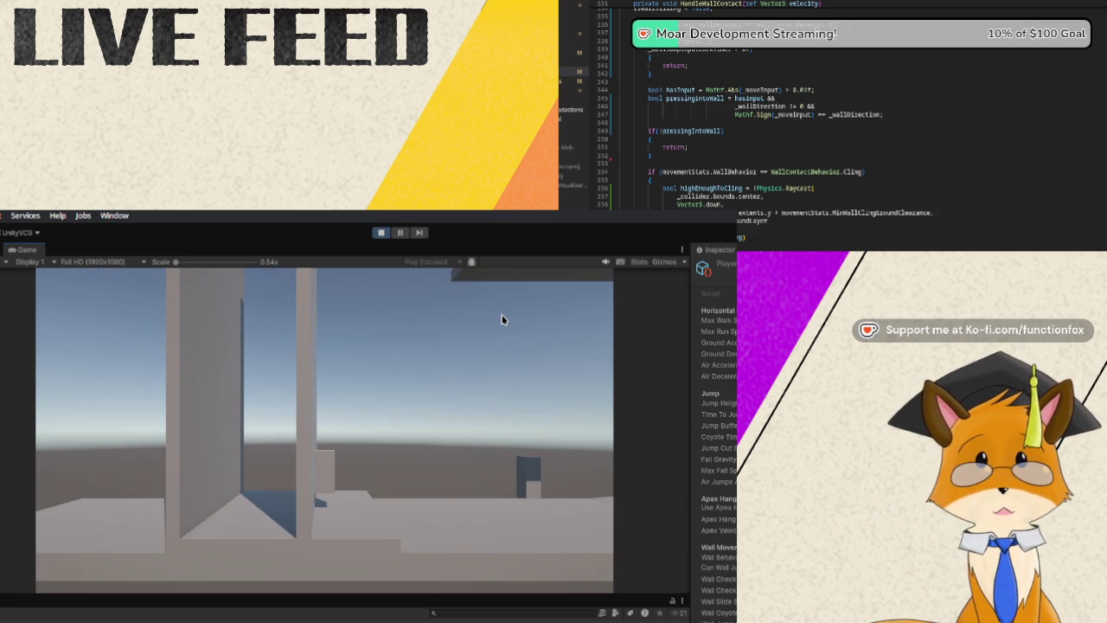
{"action": "key", "text": "space"}
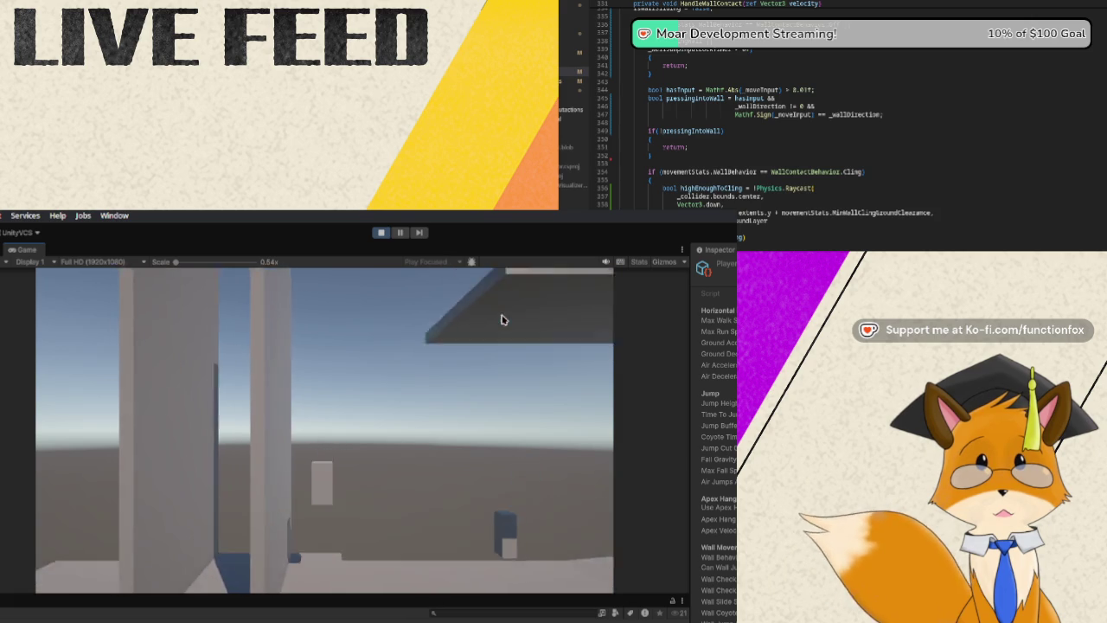
{"action": "key", "text": "space"}
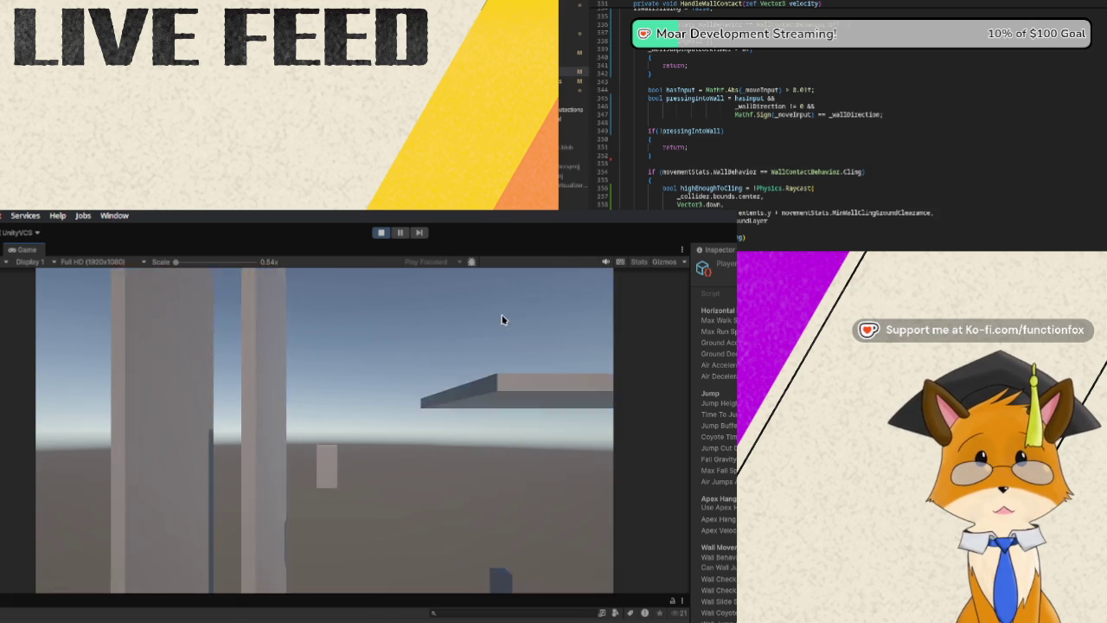
{"action": "key", "text": "space"}
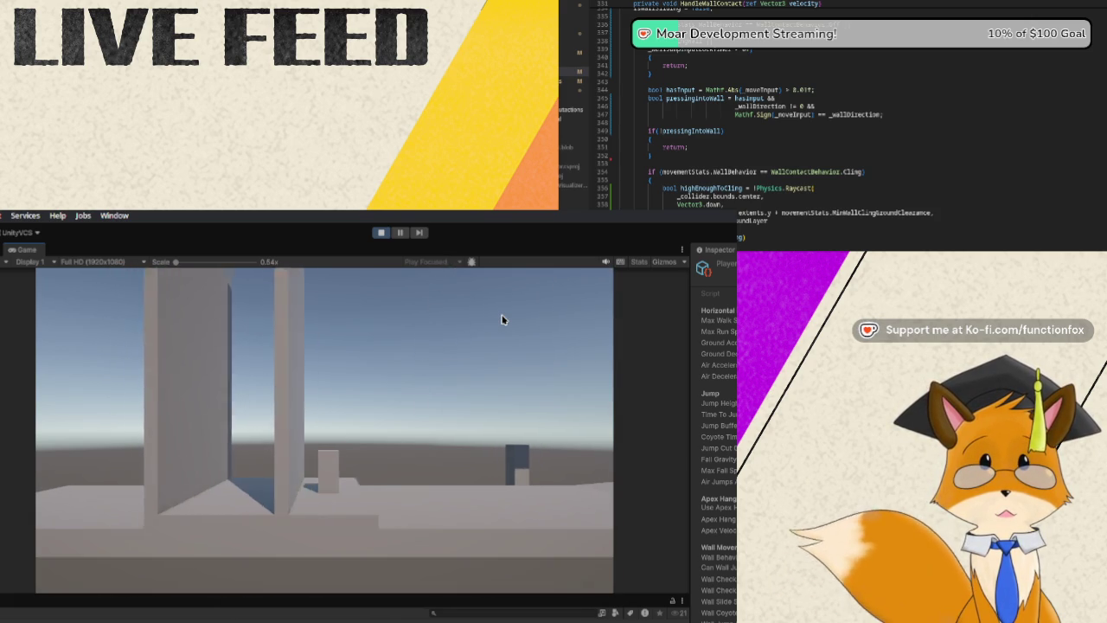
{"action": "key", "text": "space"}
{"action": "key", "text": "space"}
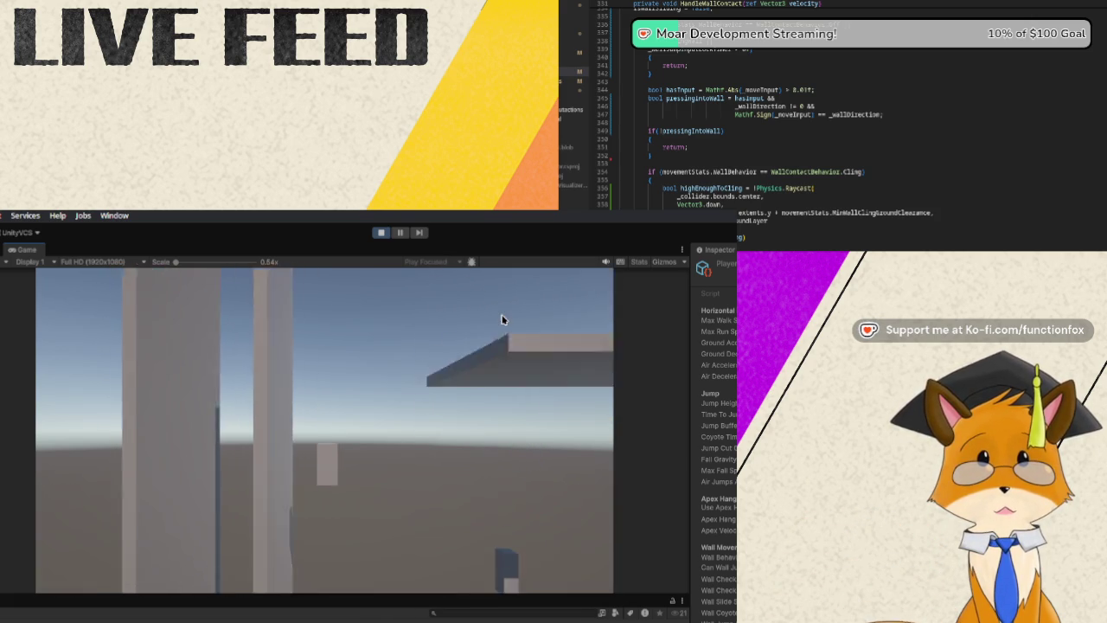
{"action": "key", "text": "s"}
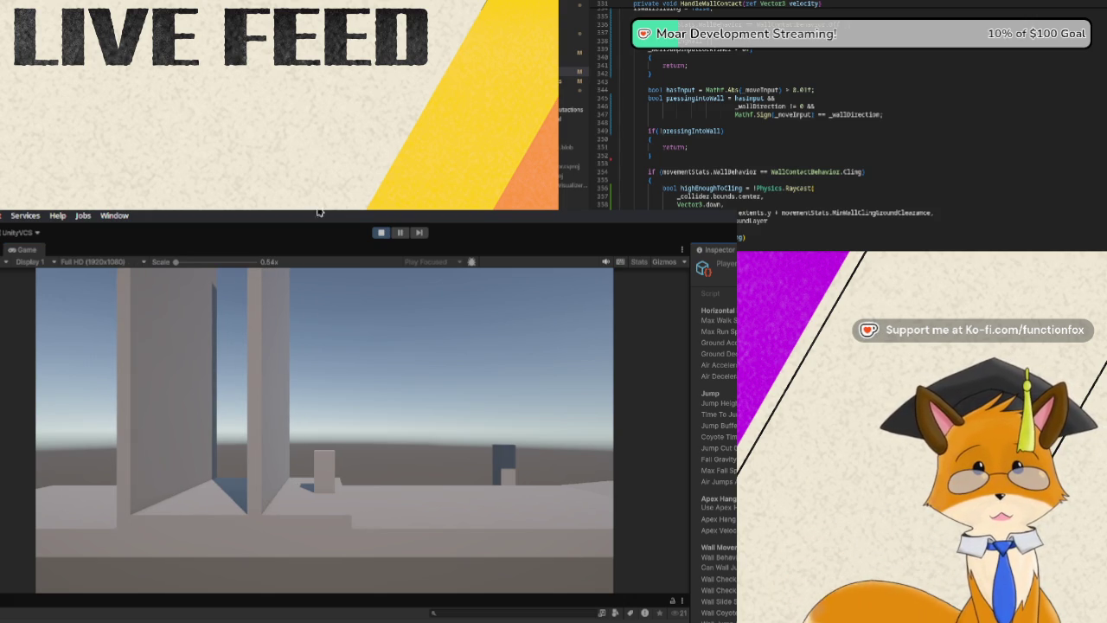
{"action": "key", "text": "w"}
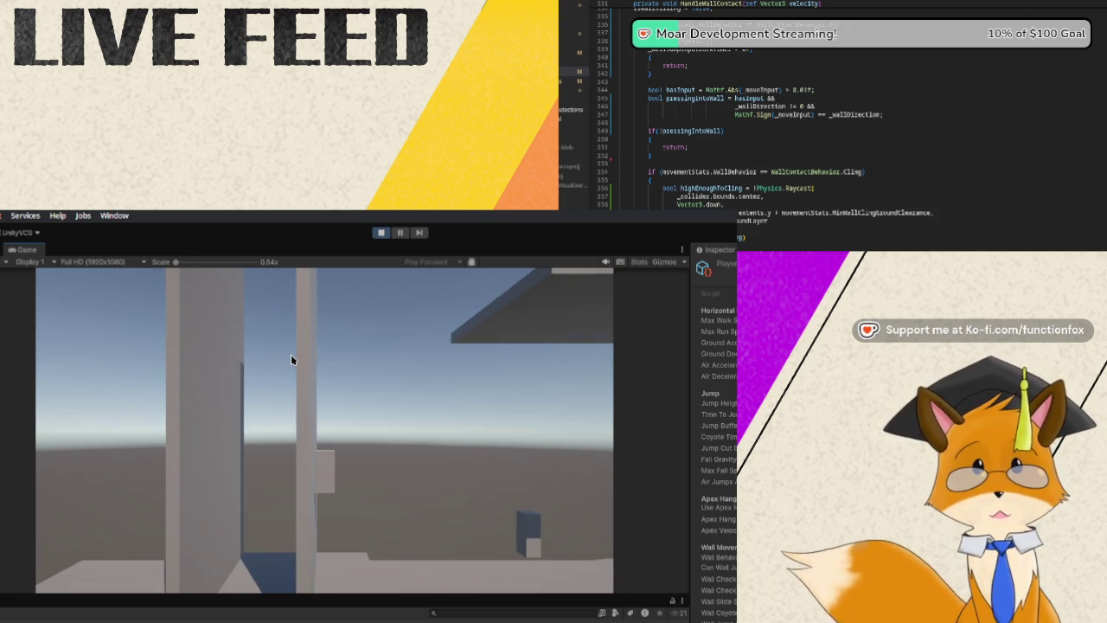
{"action": "key", "text": "s"}
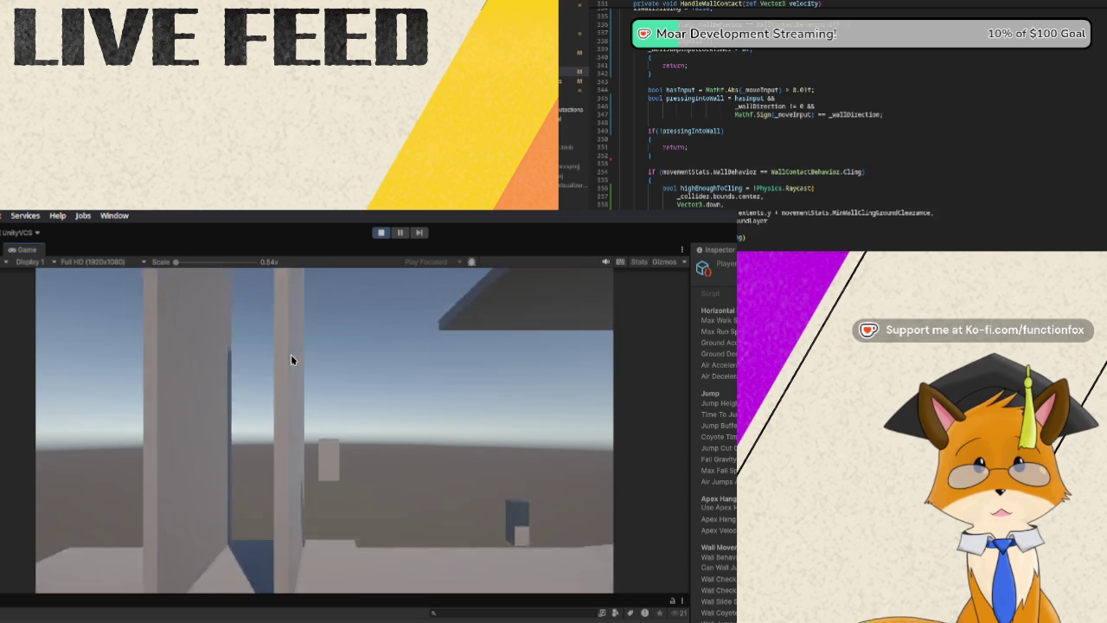
Jump repeatedly up along the wall, then climb toward the overhead platform above the pillars.
{"action": "key", "text": "d"}
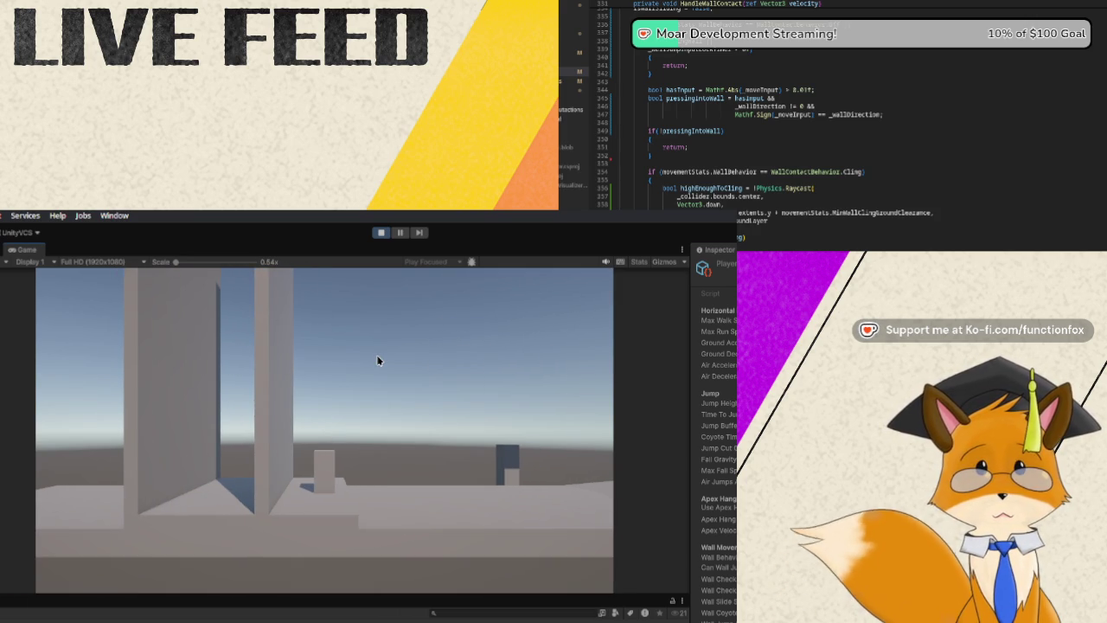
{"action": "key", "text": "space"}
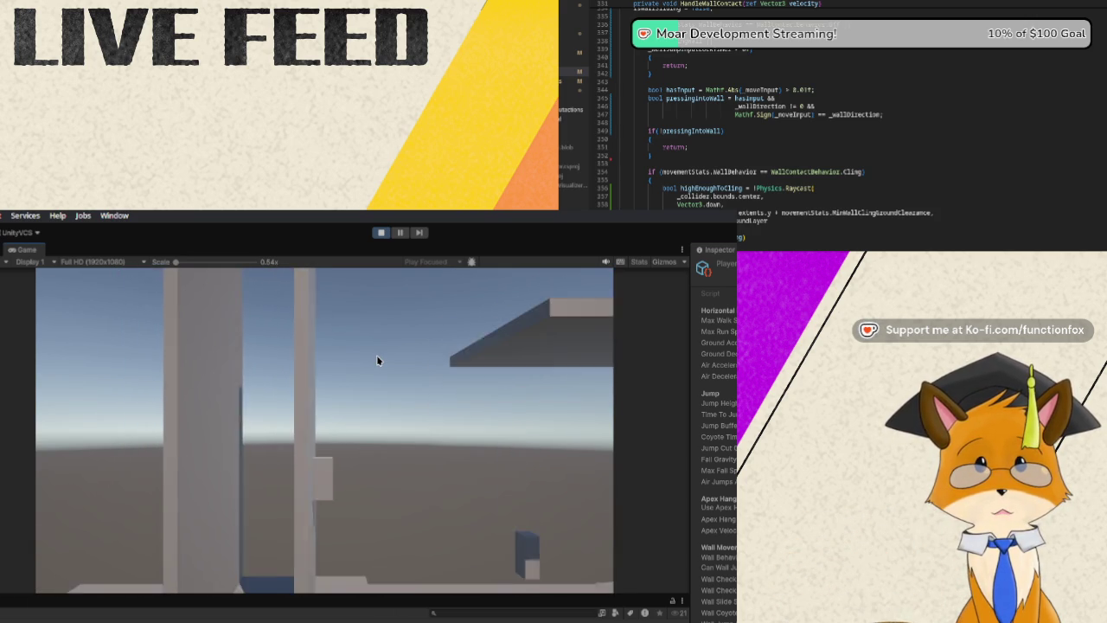
{"action": "key", "text": "space"}
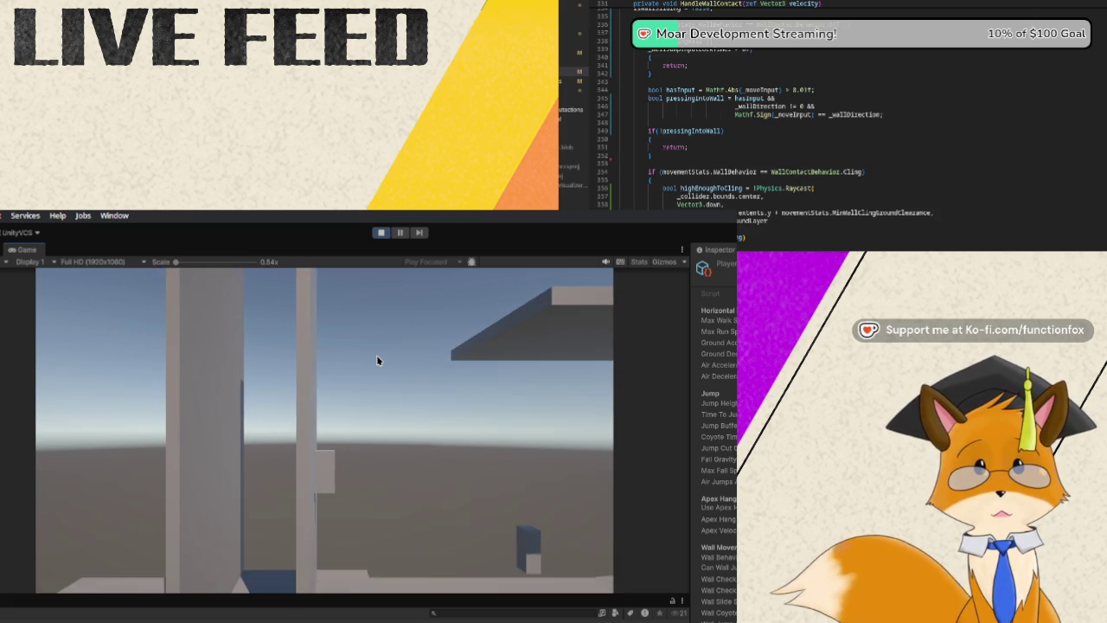
{"action": "key", "text": "space"}
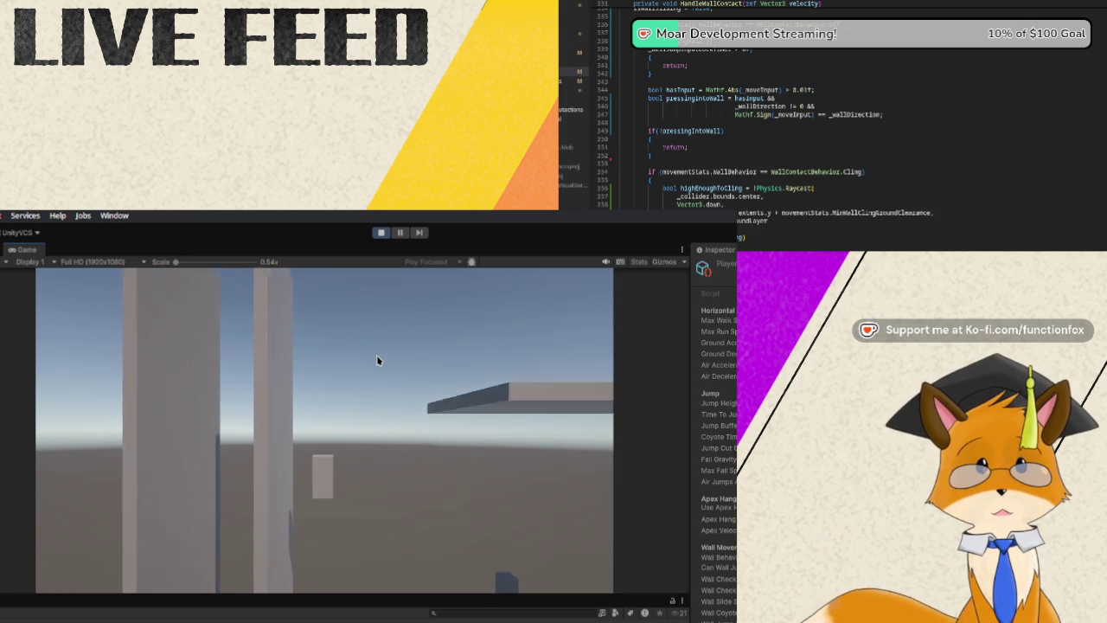
{"action": "key", "text": "space"}
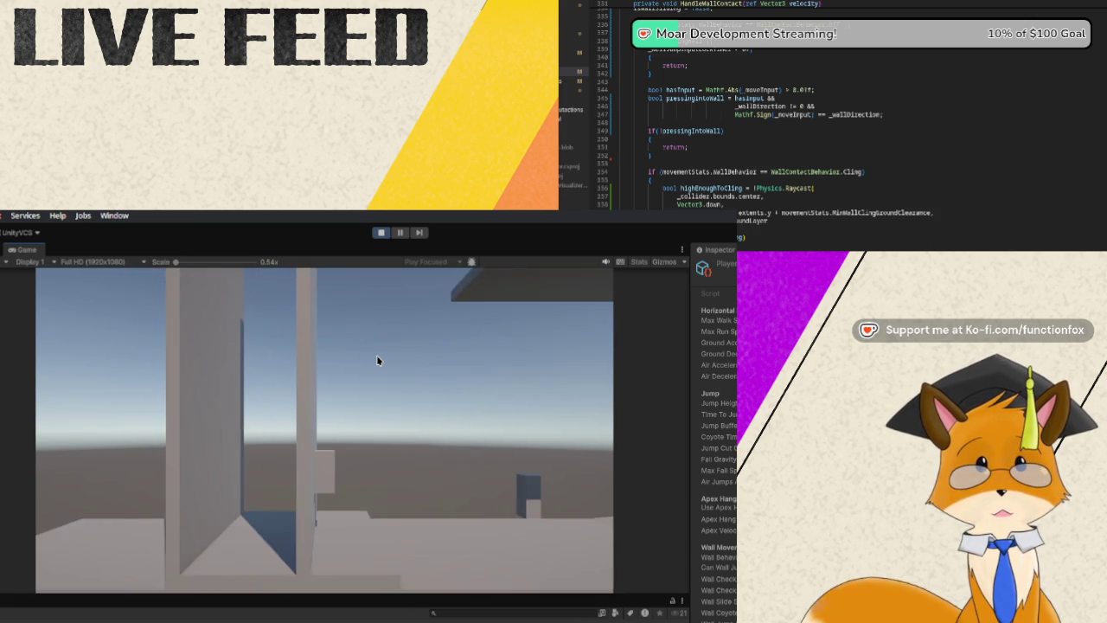
{"action": "key", "text": "space"}
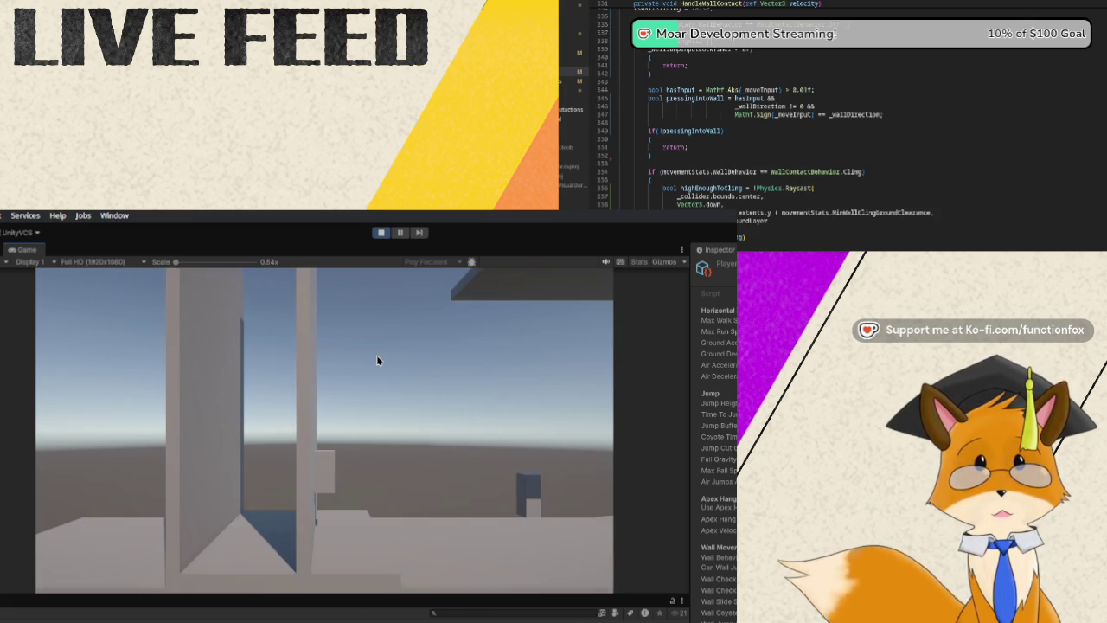
{"action": "key", "text": "space"}
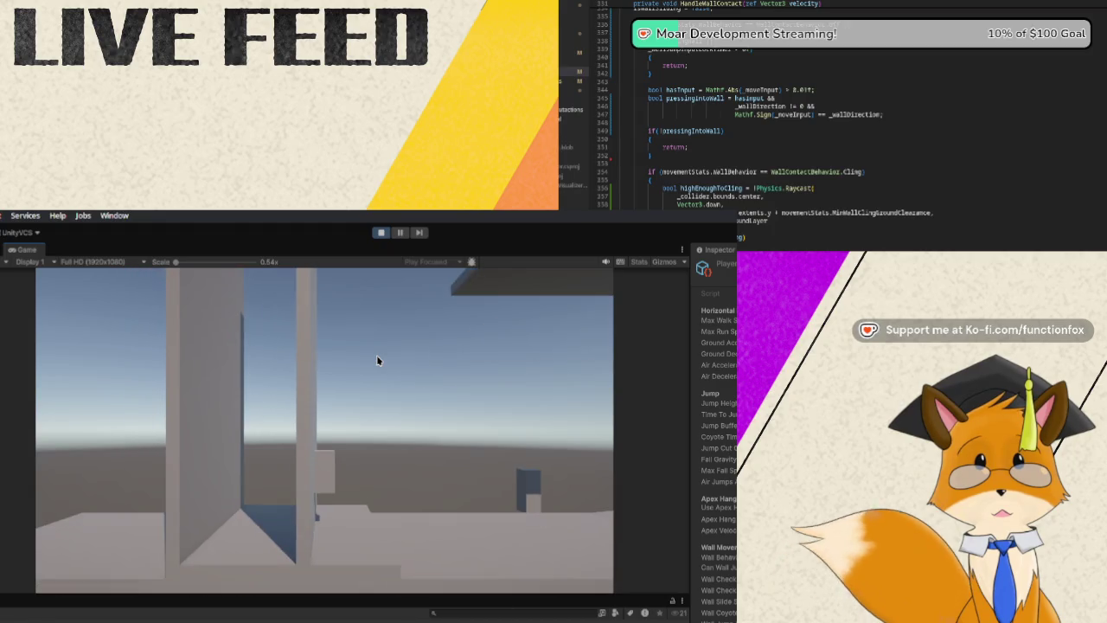
{"action": "key", "text": "space"}
{"action": "key", "text": "space"}
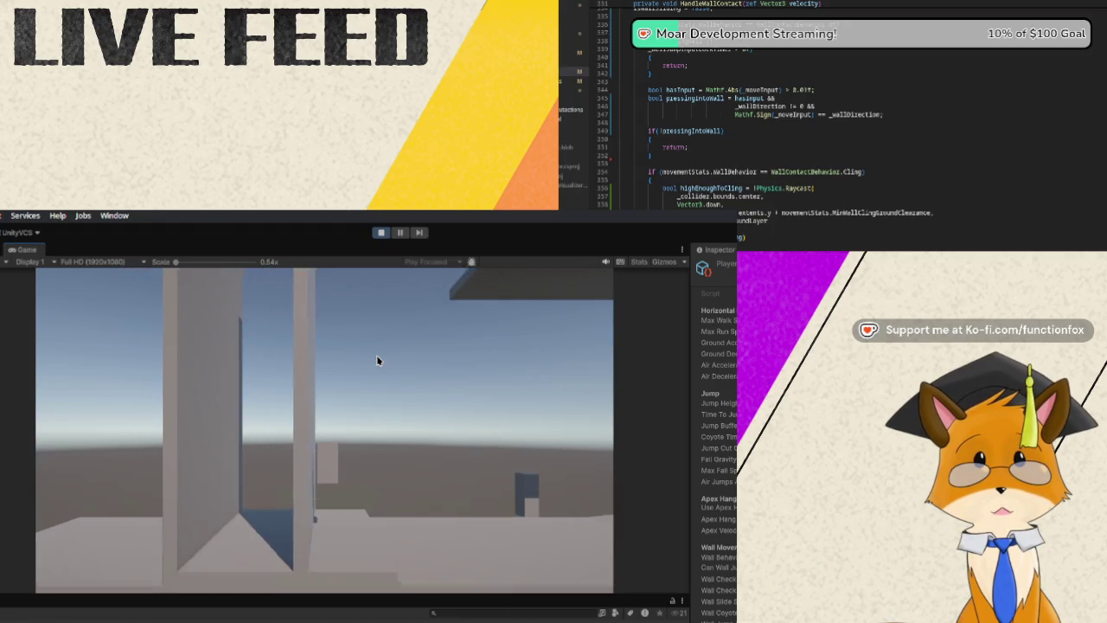
{"action": "key", "text": "space"}
{"action": "key", "text": "space"}
{"action": "key", "text": "space"}
{"action": "key", "text": "space"}
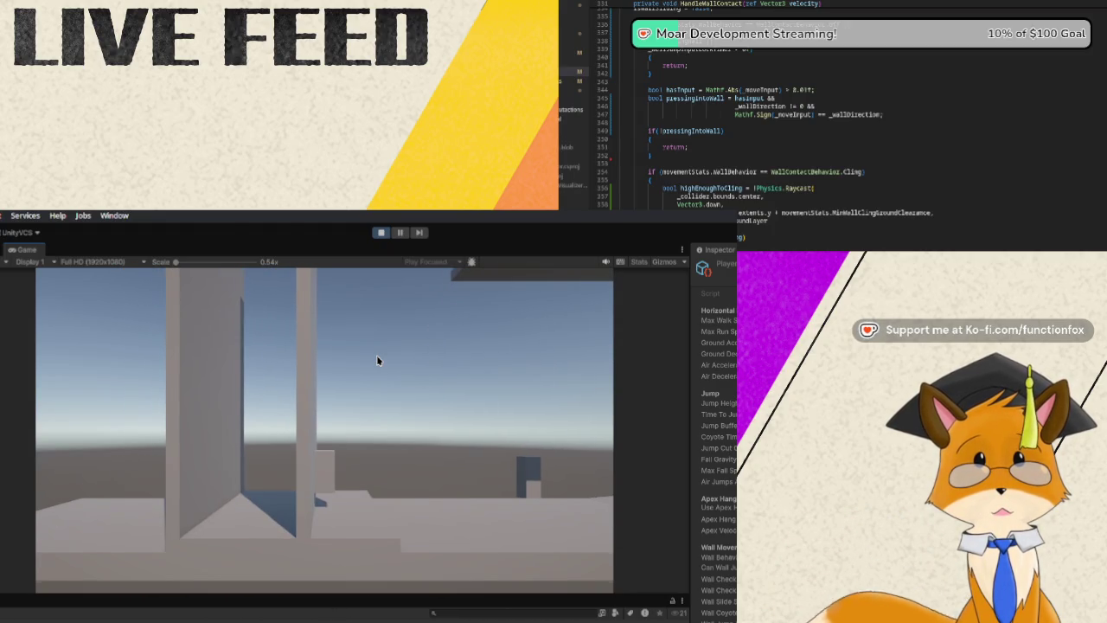
{"action": "key", "text": "d"}
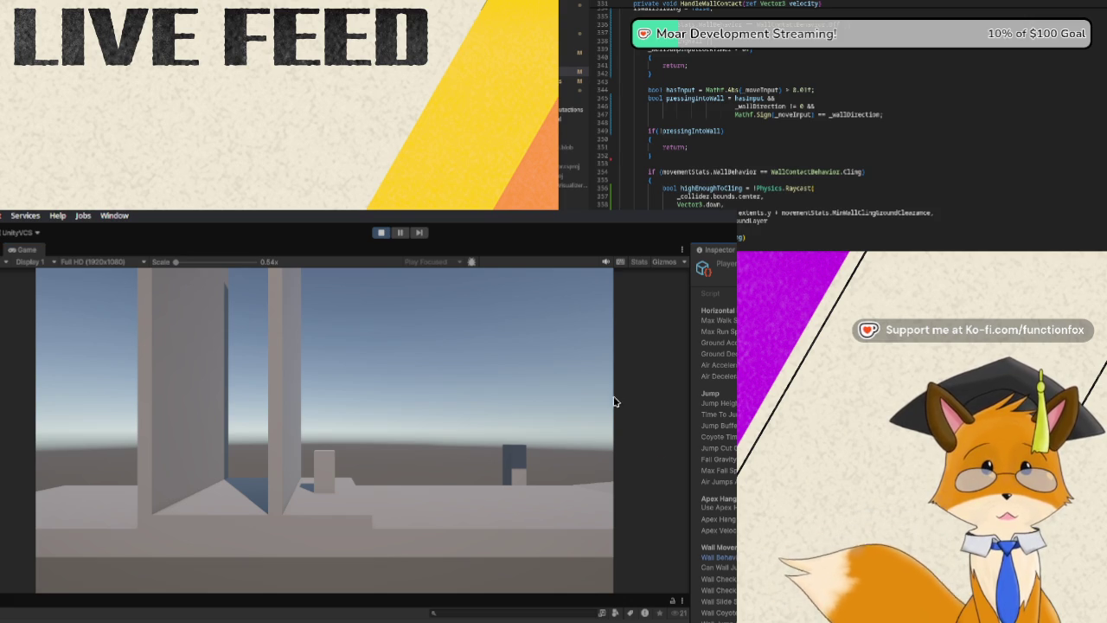
{"action": "key", "text": "space"}
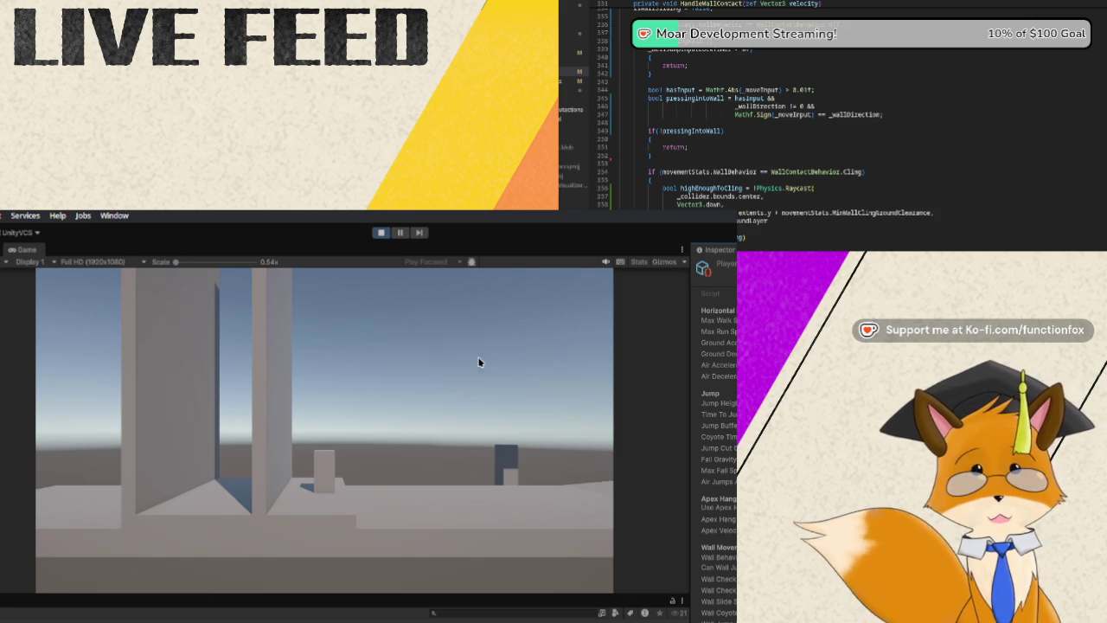
{"action": "key", "text": "space"}
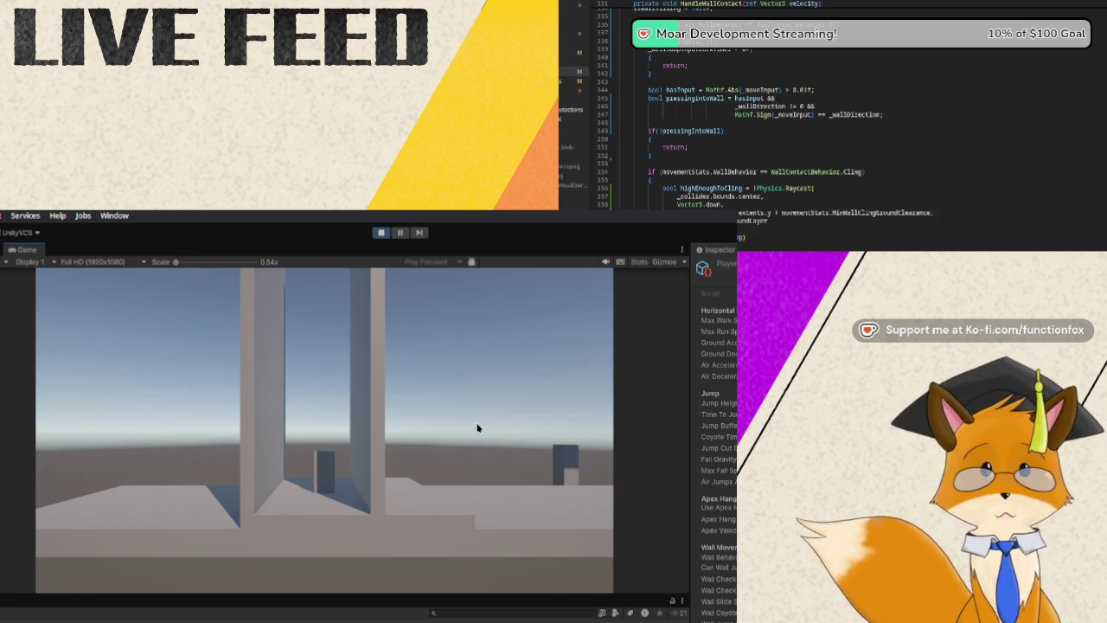
Move forward and back between the walls, jumping up above the floor platform.
{"action": "key", "text": "w"}
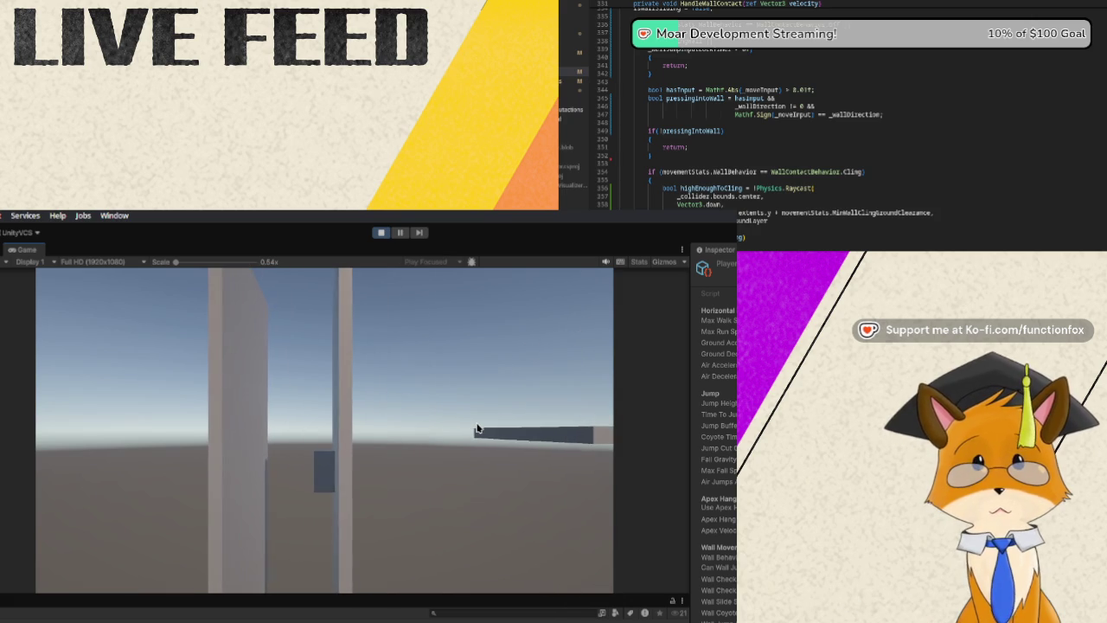
{"action": "key", "text": "s"}
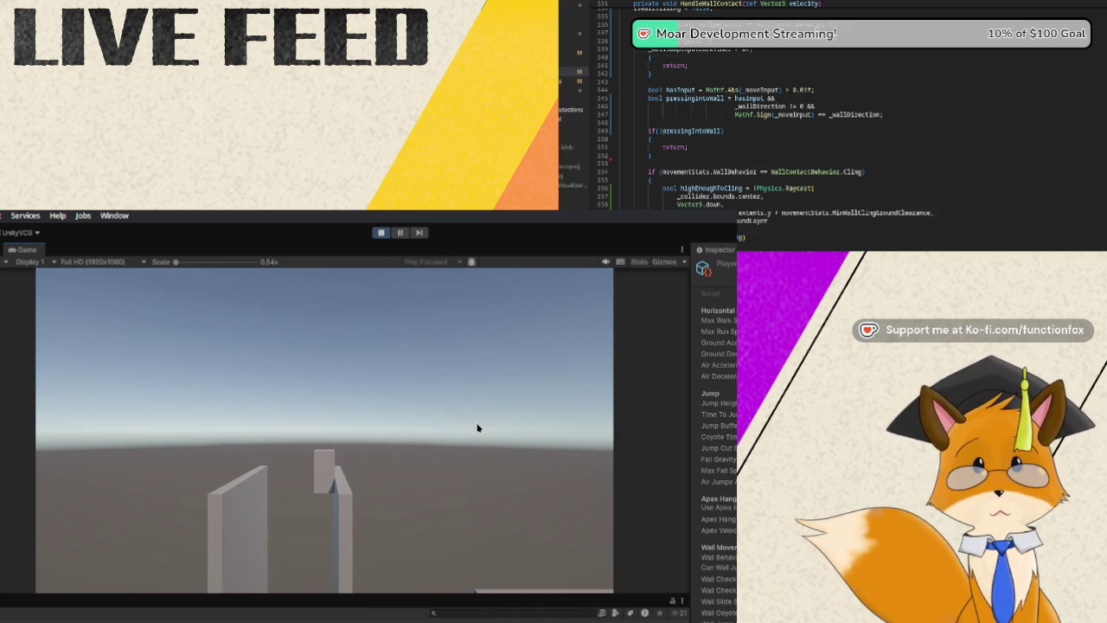
{"action": "key", "text": "w"}
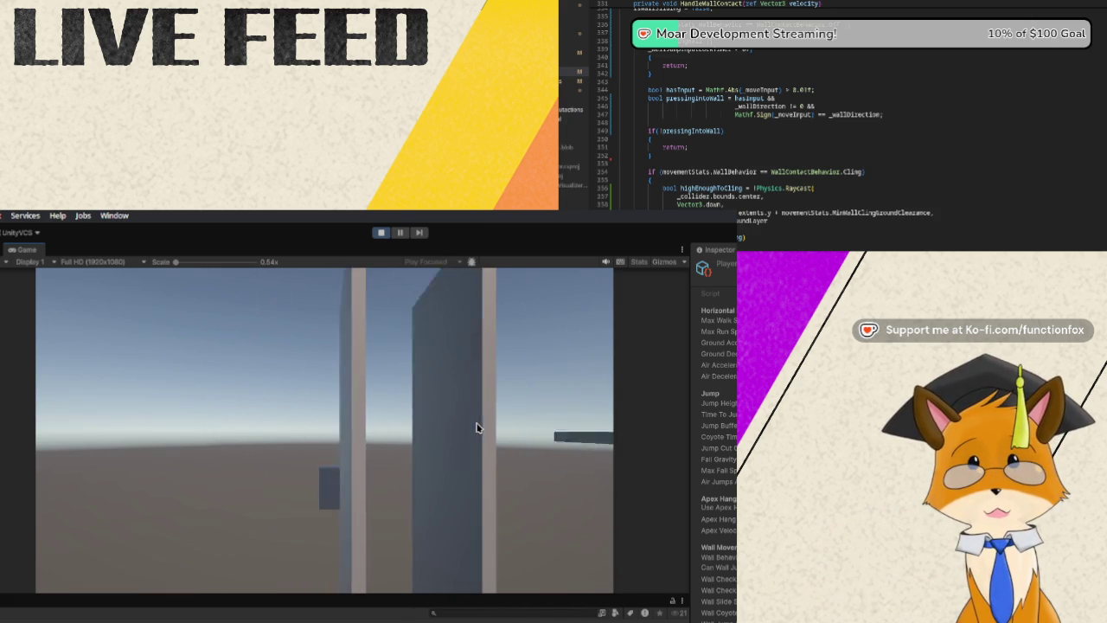
{"action": "key", "text": "space"}
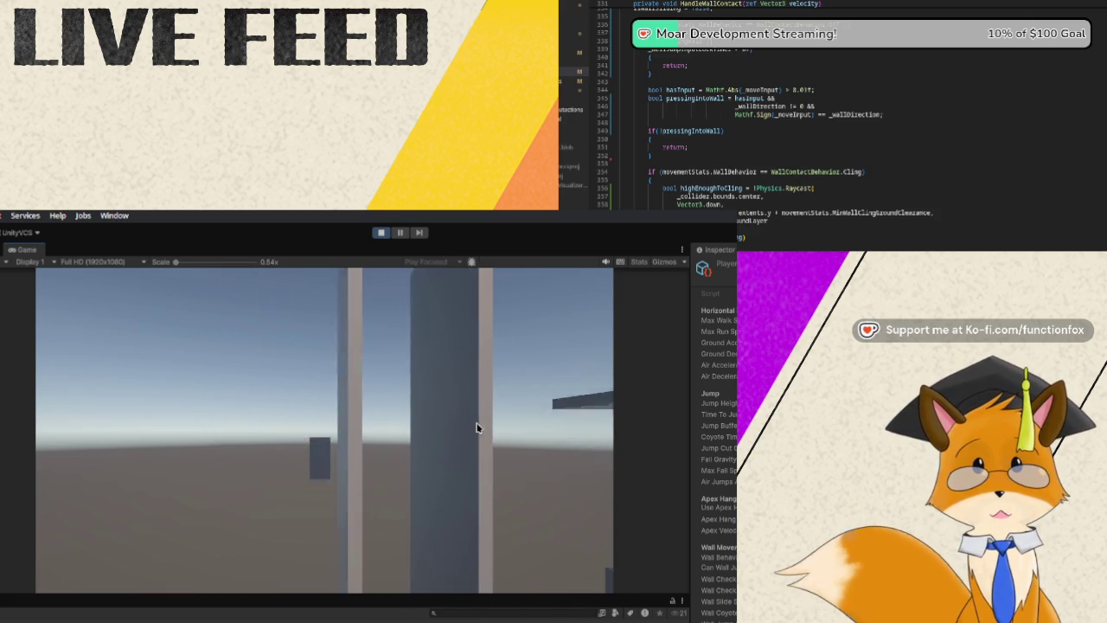
{"action": "key", "text": "space"}
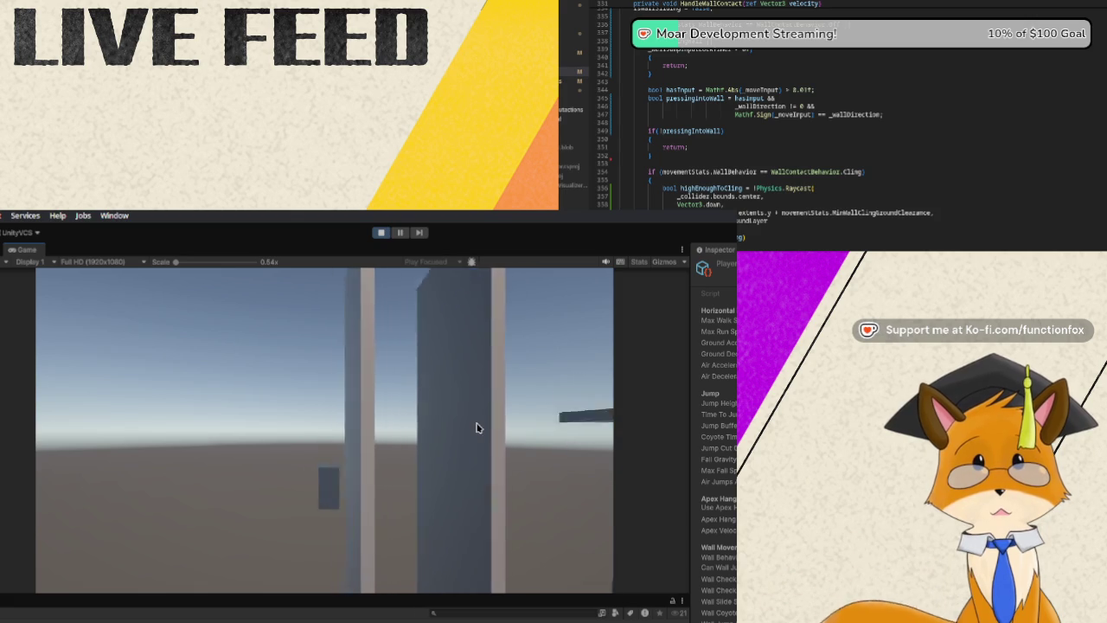
{"action": "key", "text": "space"}
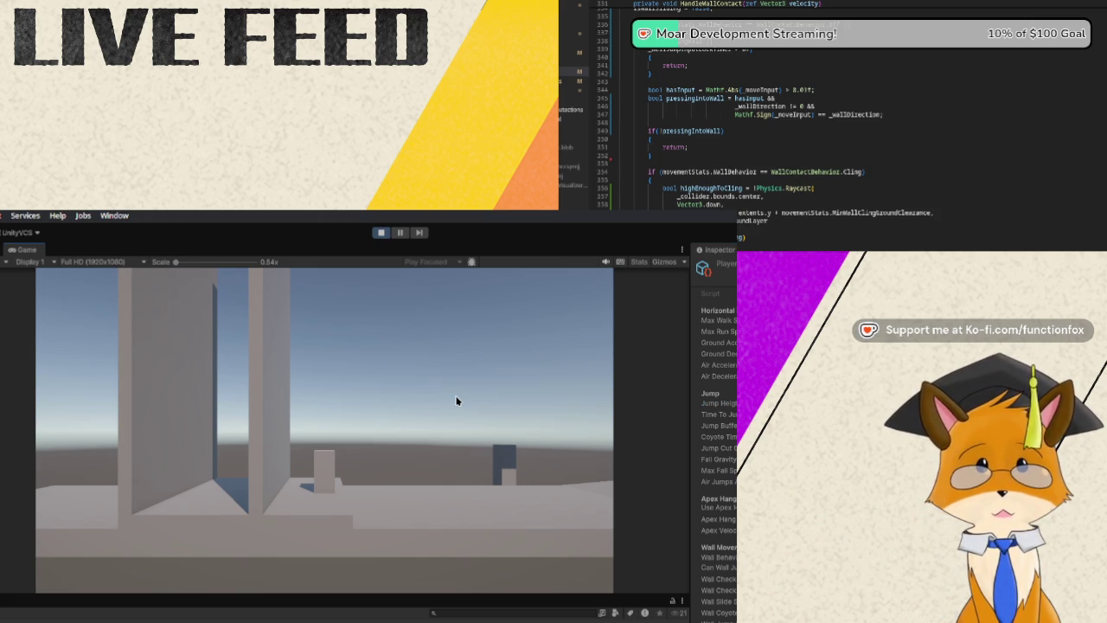
Jump the player twice beside the tall walls and land on the floor.
{"action": "key", "text": "space"}
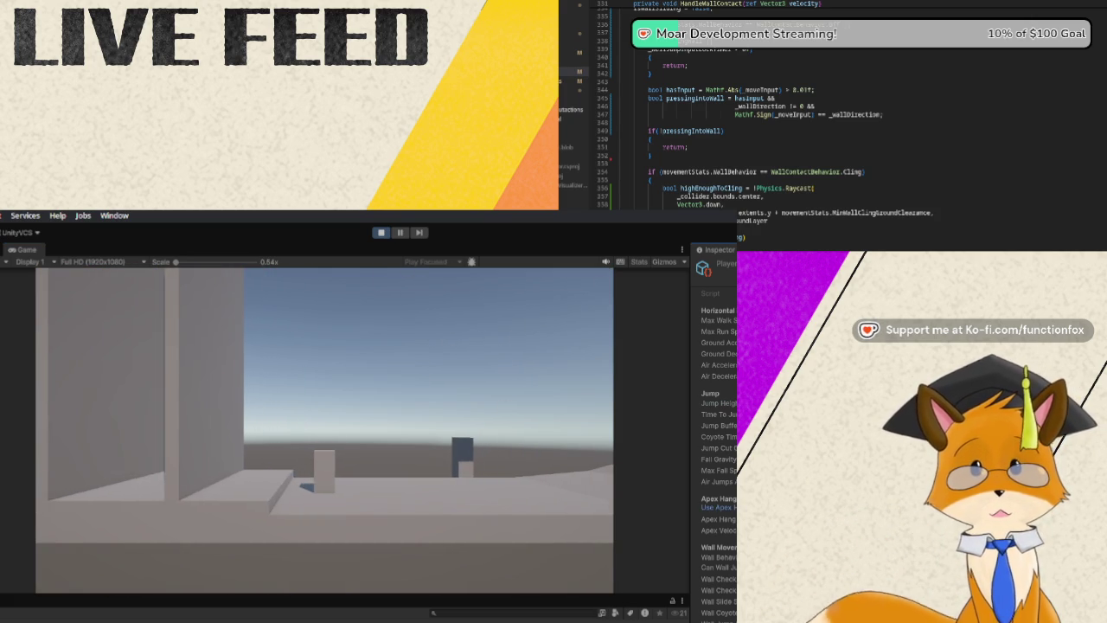
{"action": "key", "text": "space"}
{"action": "key", "text": "space"}
{"action": "key", "text": "space"}
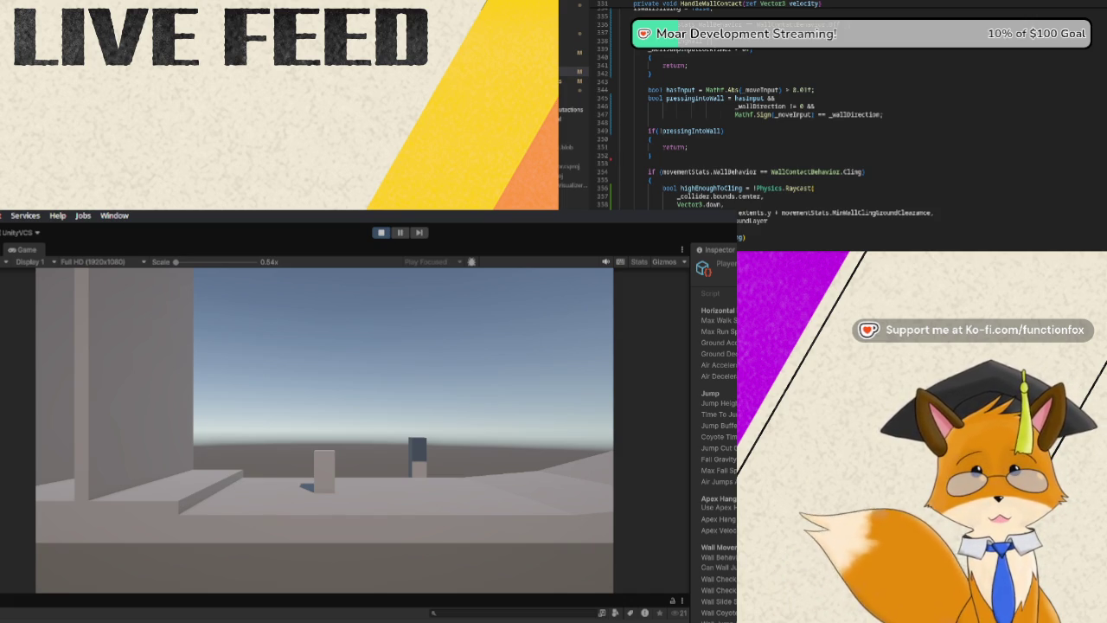
{"action": "key", "text": "d"}
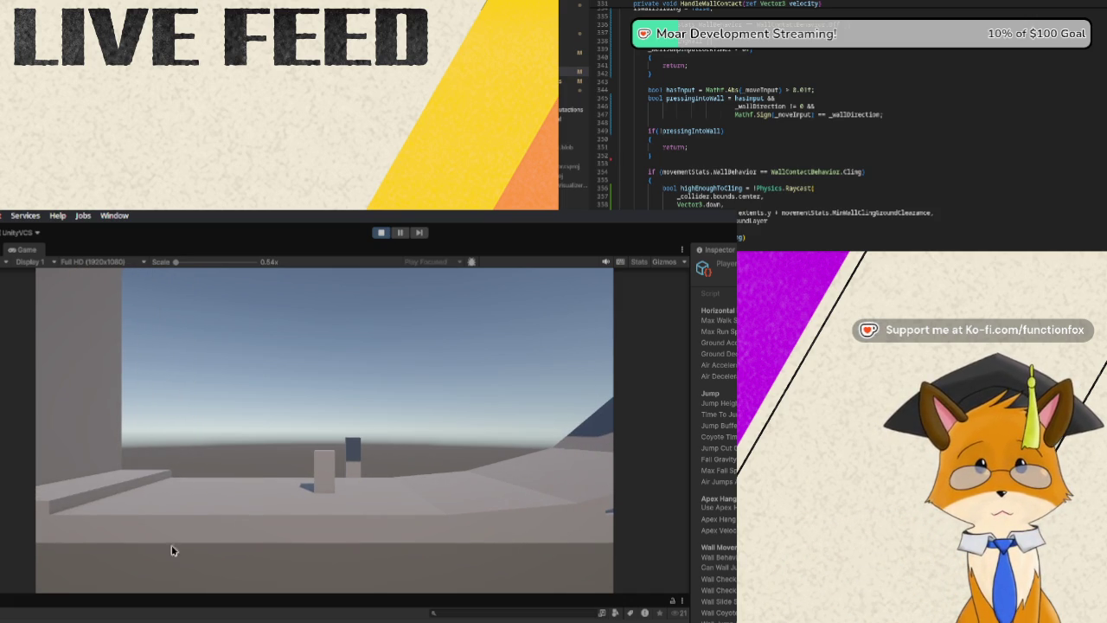
{"action": "key", "text": "a"}
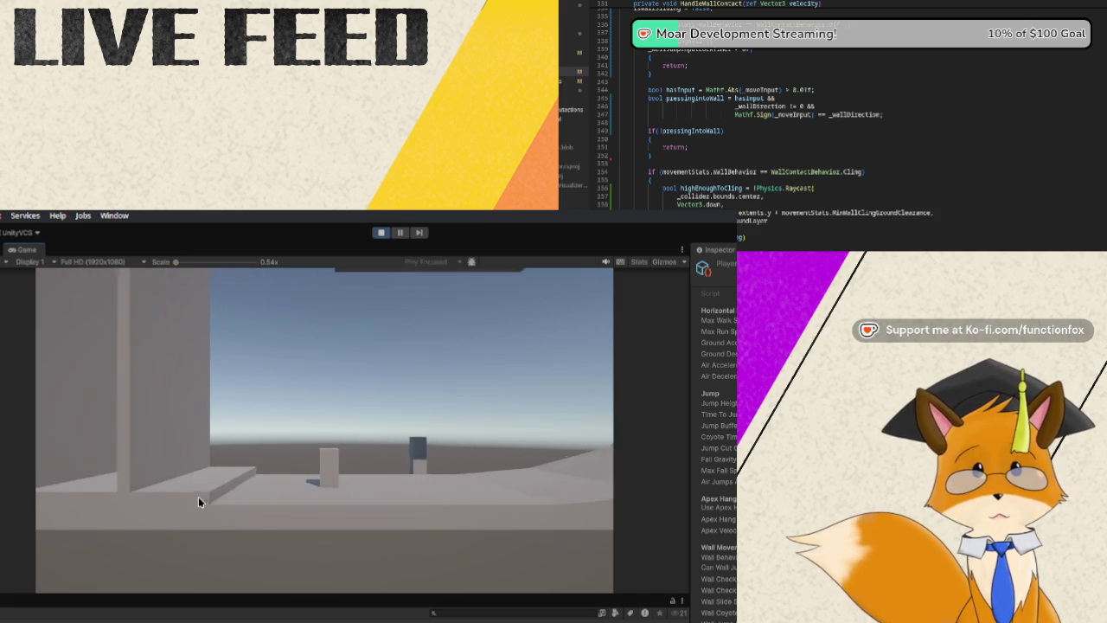
{"action": "key", "text": "d"}
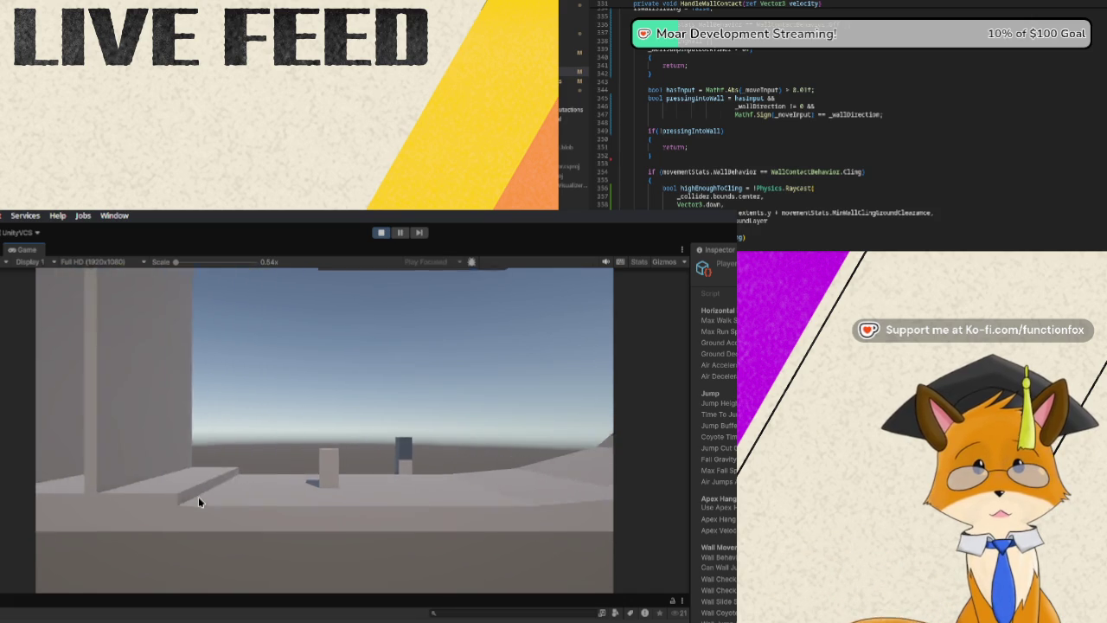
{"action": "key", "text": "a"}
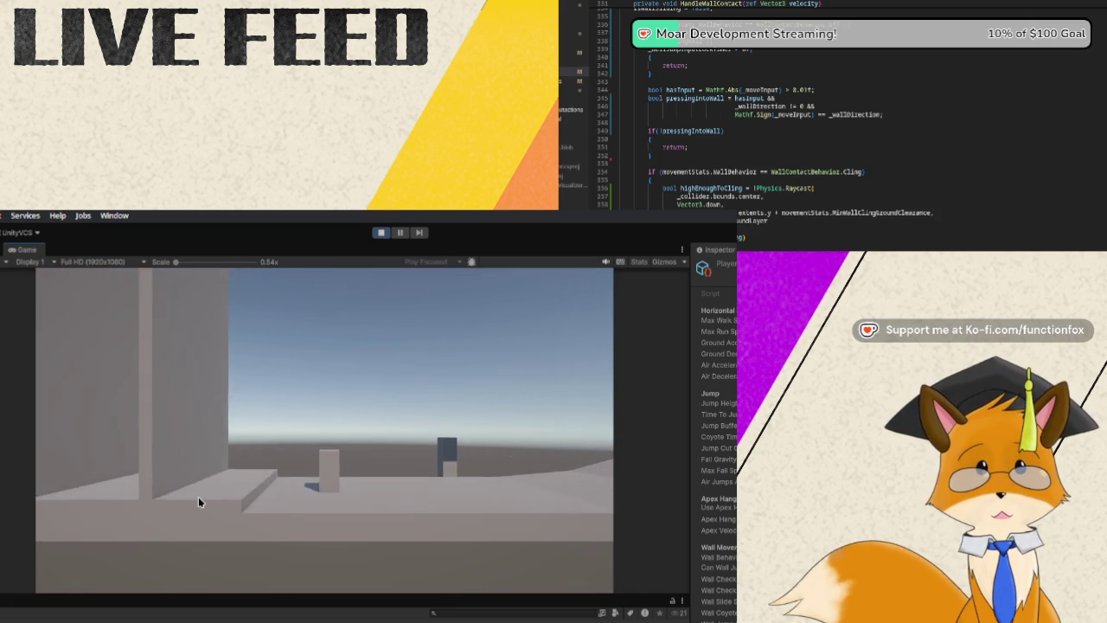
{"action": "key", "text": "a"}
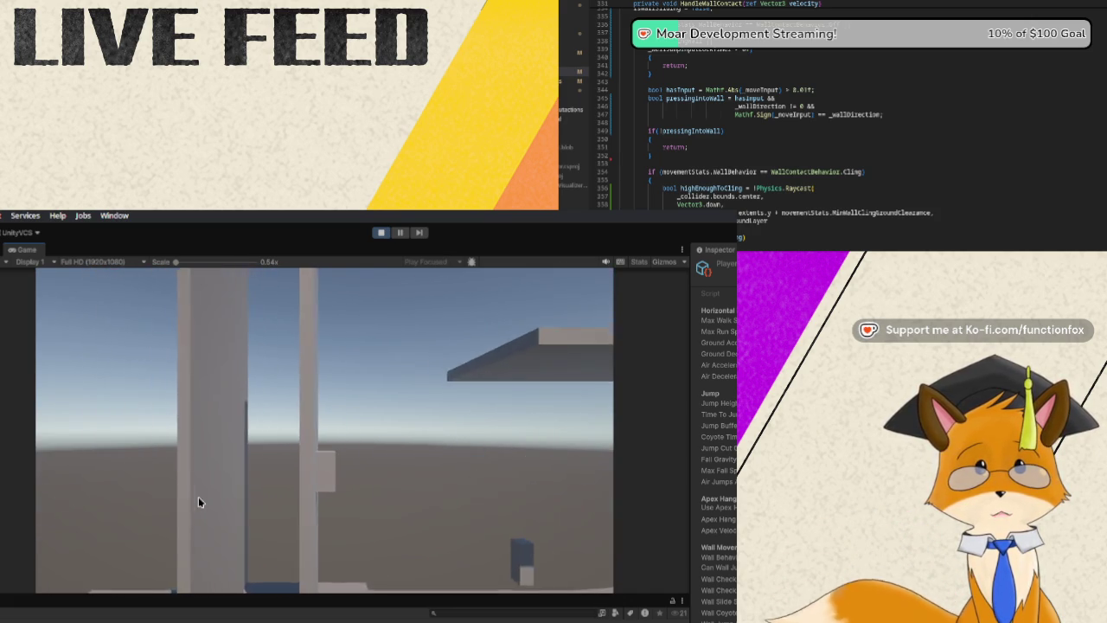
{"action": "key", "text": "a"}
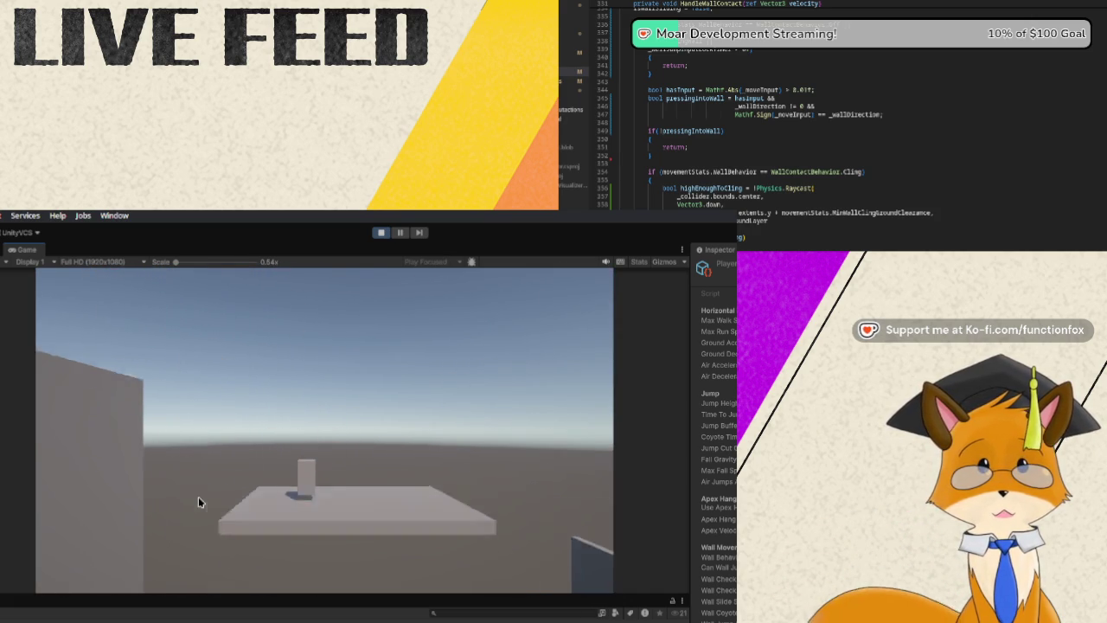
{"action": "key", "text": "a"}
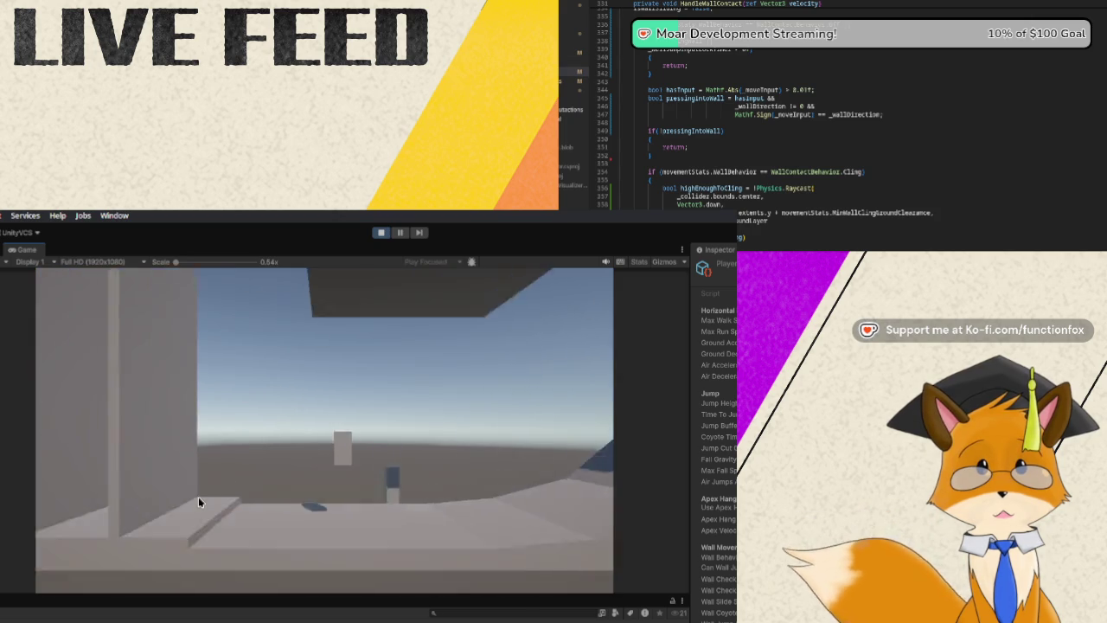
{"action": "key", "text": "a"}
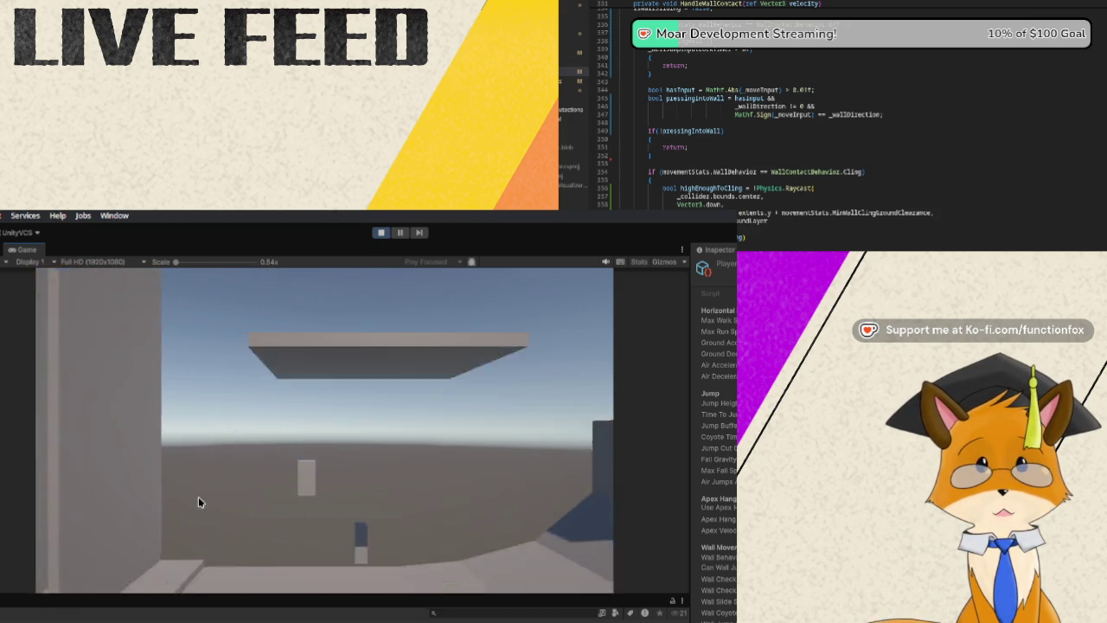
{"action": "key", "text": "a"}
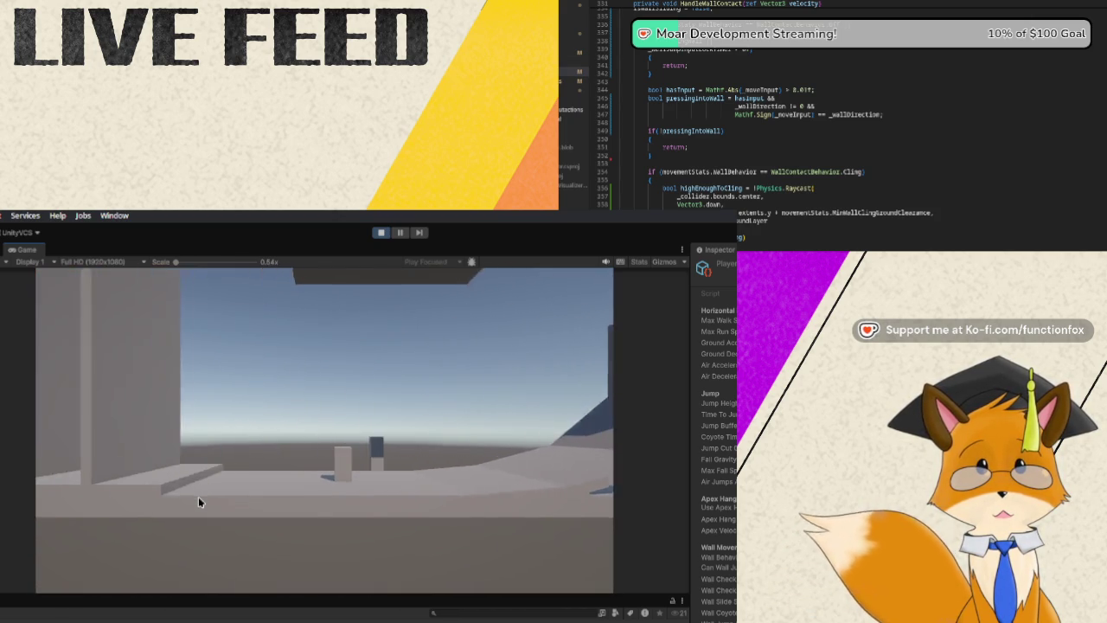
{"action": "key", "text": "a"}
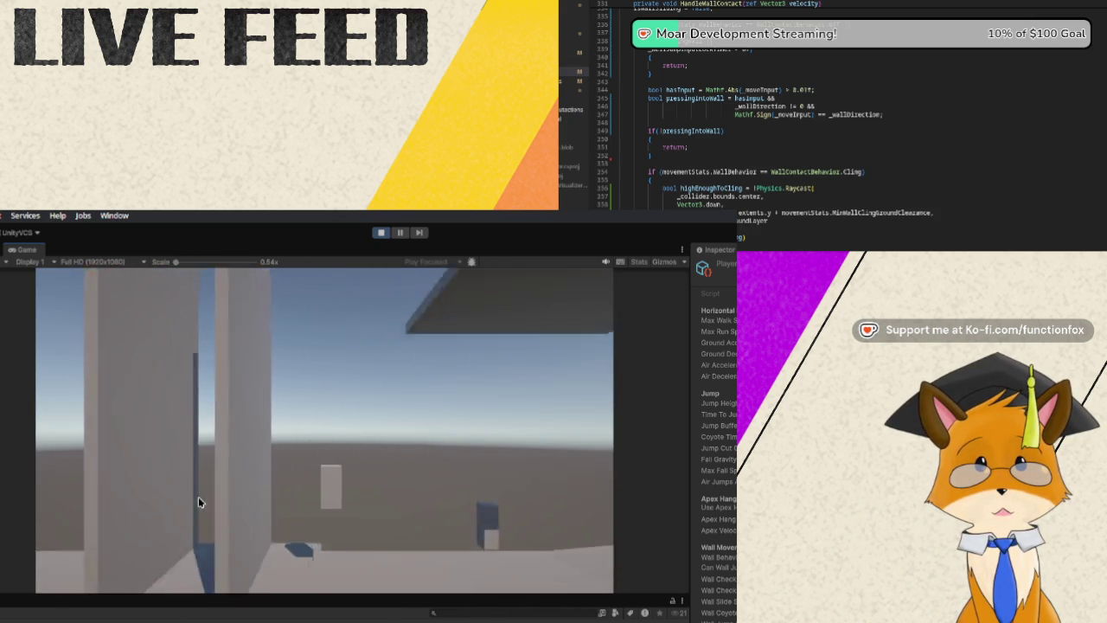
{"action": "key", "text": "d"}
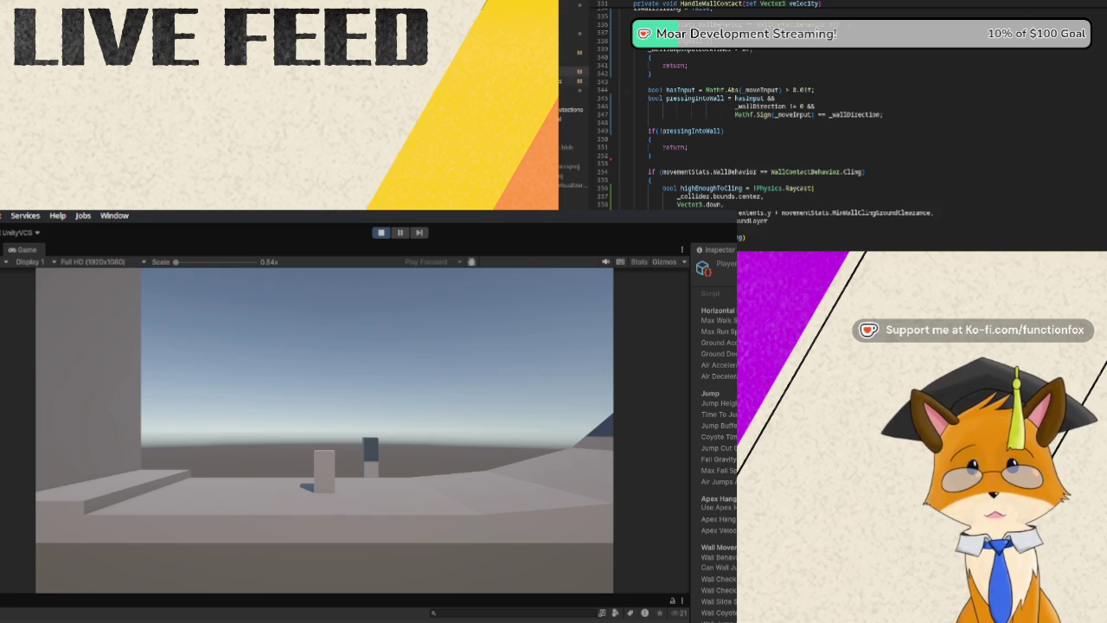
{"action": "left_click", "coordinate": [570, 80]}
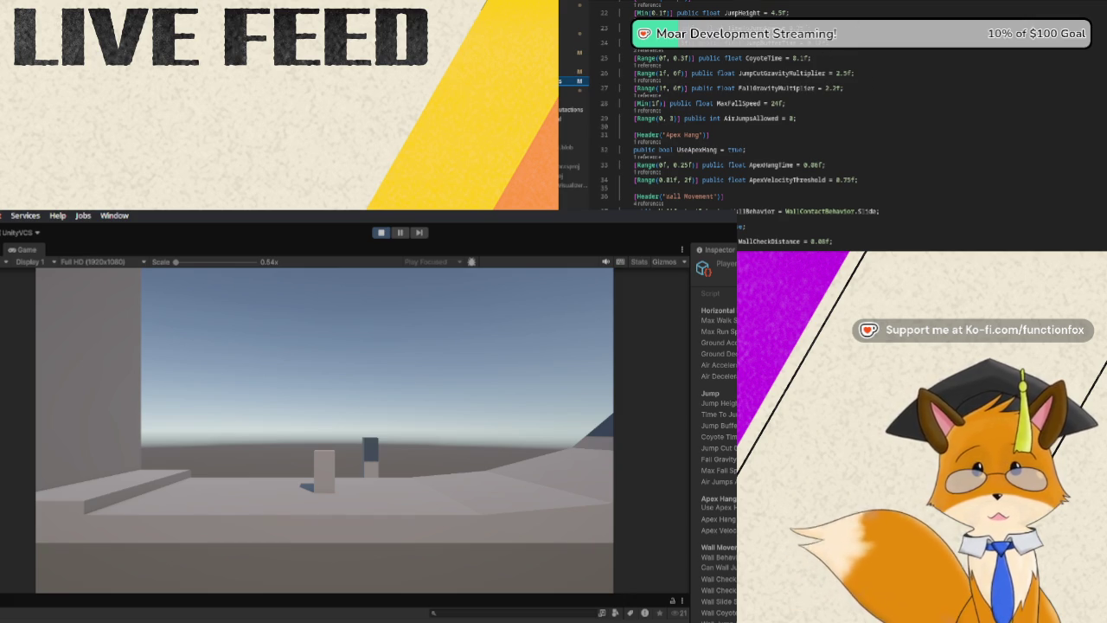
{"action": "scroll", "coordinate": [752, 121], "scroll_direction": "down", "scroll_amount": 3}
{"action": "scroll", "coordinate": [752, 121], "scroll_direction": "down", "scroll_amount": 2}
{"action": "scroll", "coordinate": [753, 121], "scroll_direction": "up", "scroll_amount": 3}
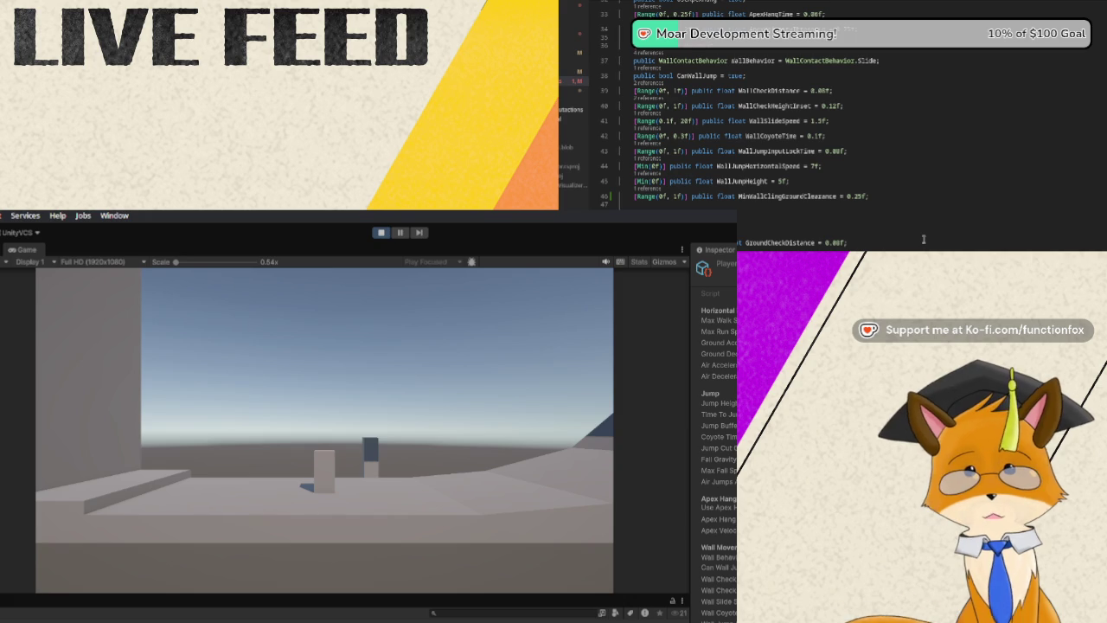
{"action": "scroll", "coordinate": [923, 239], "scroll_direction": "down", "scroll_amount": 1}
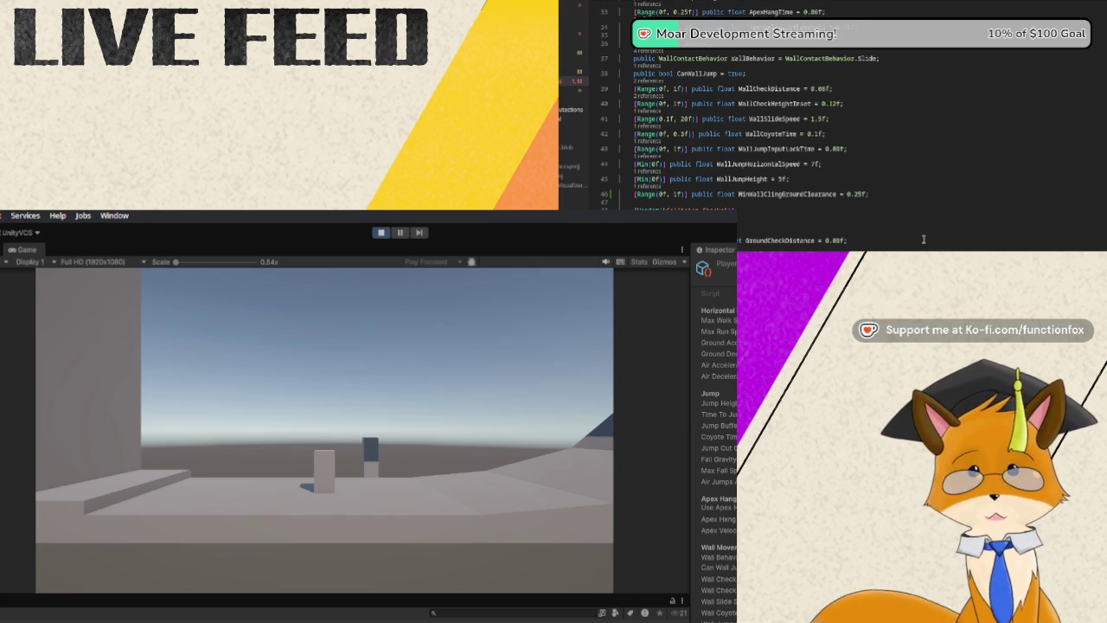
{"action": "scroll", "coordinate": [923, 240], "scroll_direction": "down", "scroll_amount": 1}
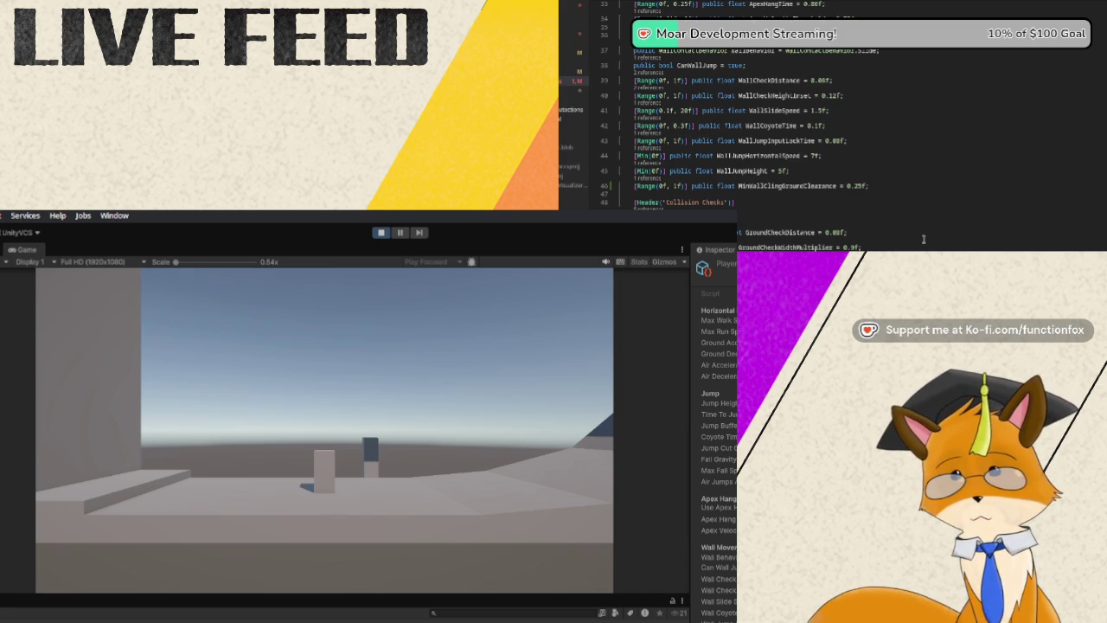
{"action": "scroll", "coordinate": [922, 240], "scroll_direction": "down", "scroll_amount": 1}
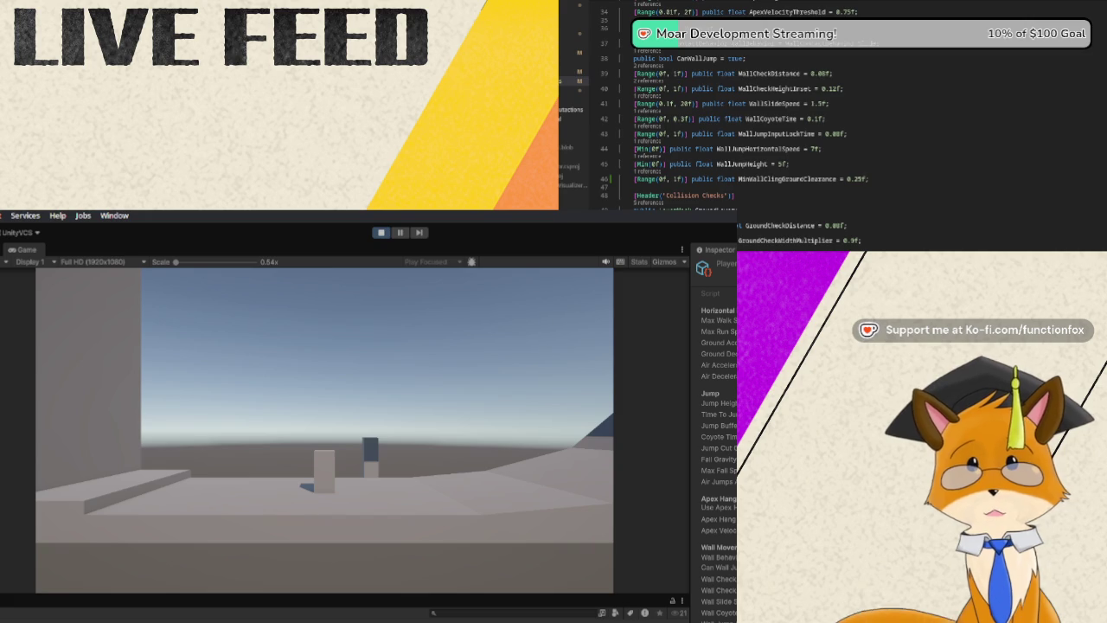
Stop the running game to return to the Scene view of the test level.
{"action": "scroll", "coordinate": [888, 79], "scroll_direction": "up", "scroll_amount": 10}
{"action": "scroll", "coordinate": [857, 130], "scroll_direction": "down", "scroll_amount": 4}
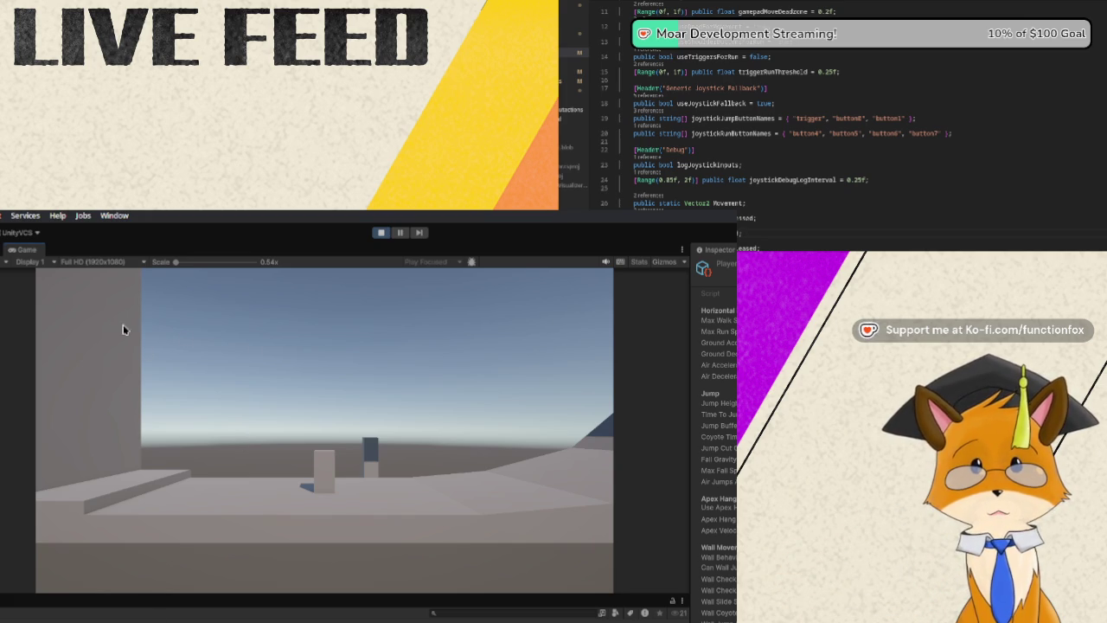
{"action": "left_click", "coordinate": [380, 232]}
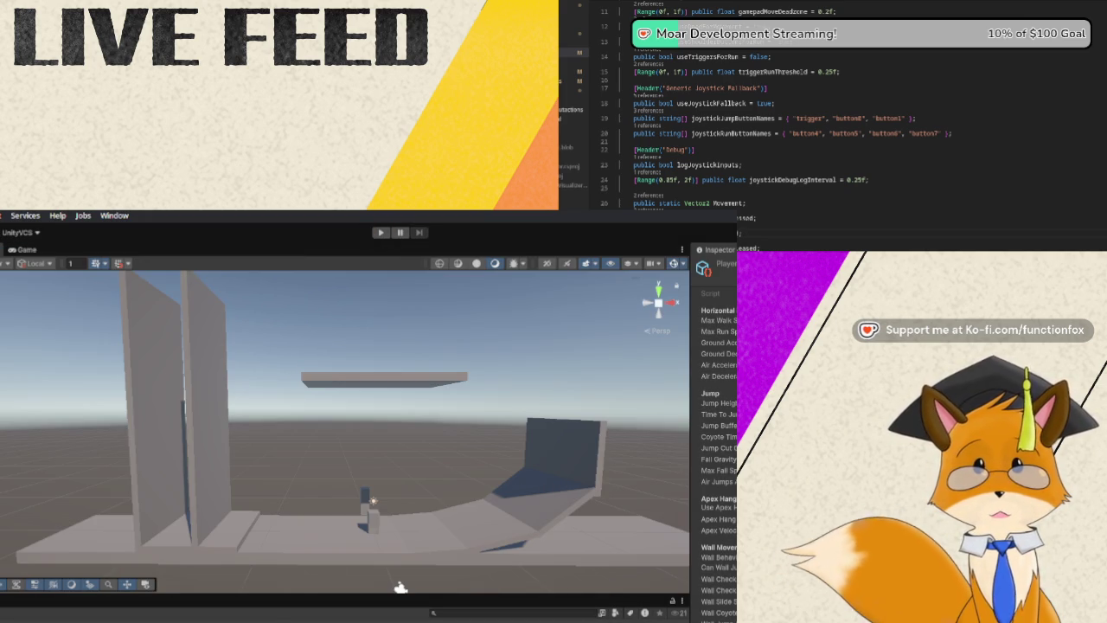